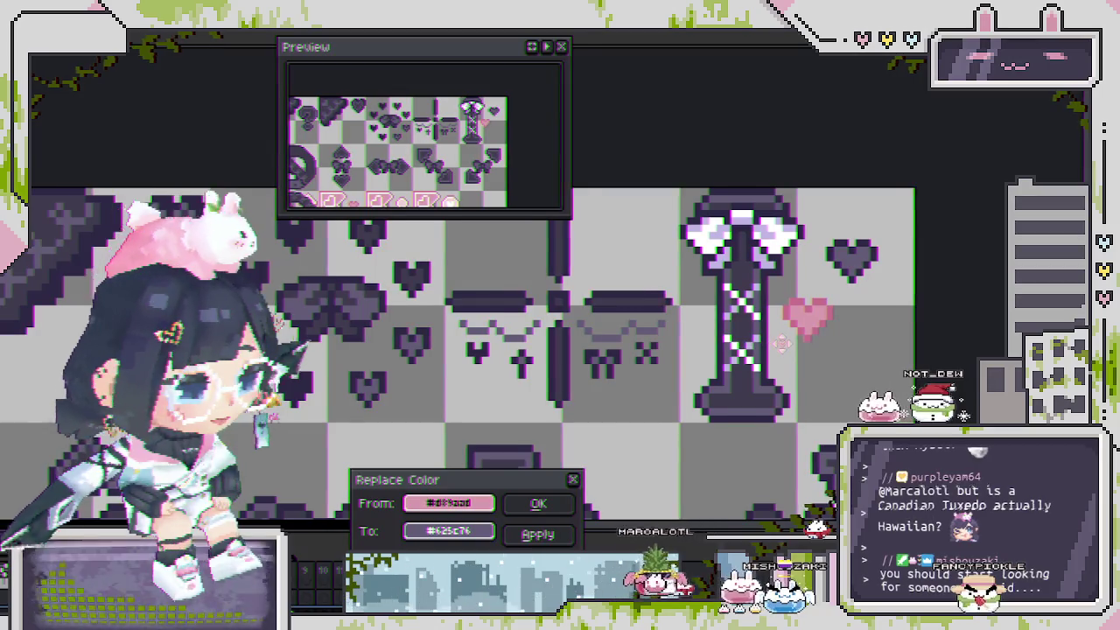
Use Replace Color to swap the heart's light pink for dark purple #625c76.
click(538, 504)
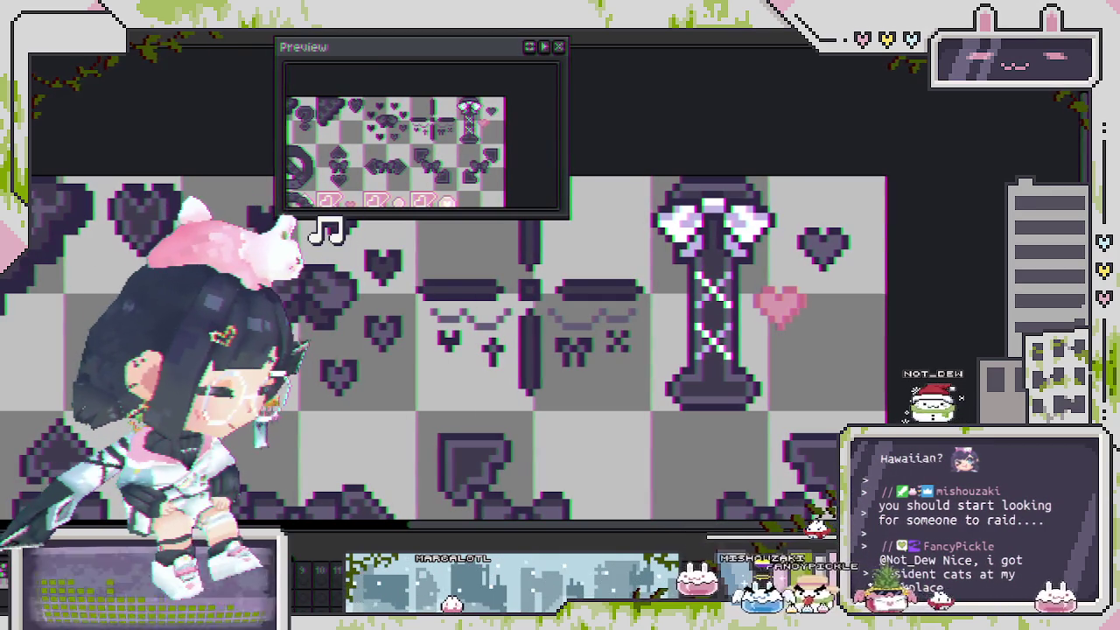
key(shift+r)
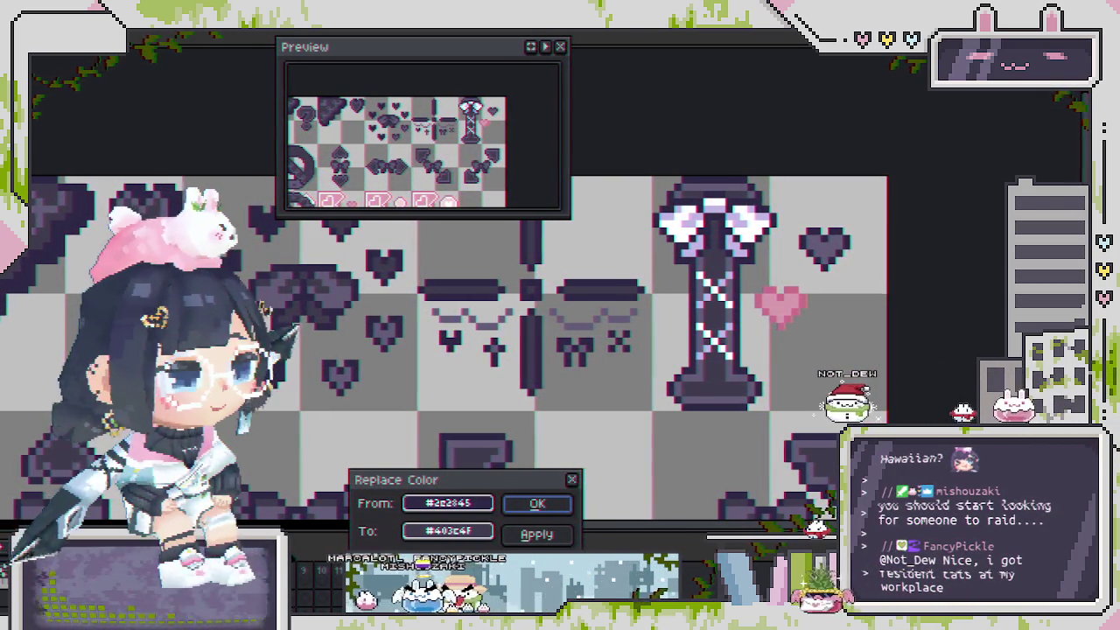
scroll(576, 453, up, 1)
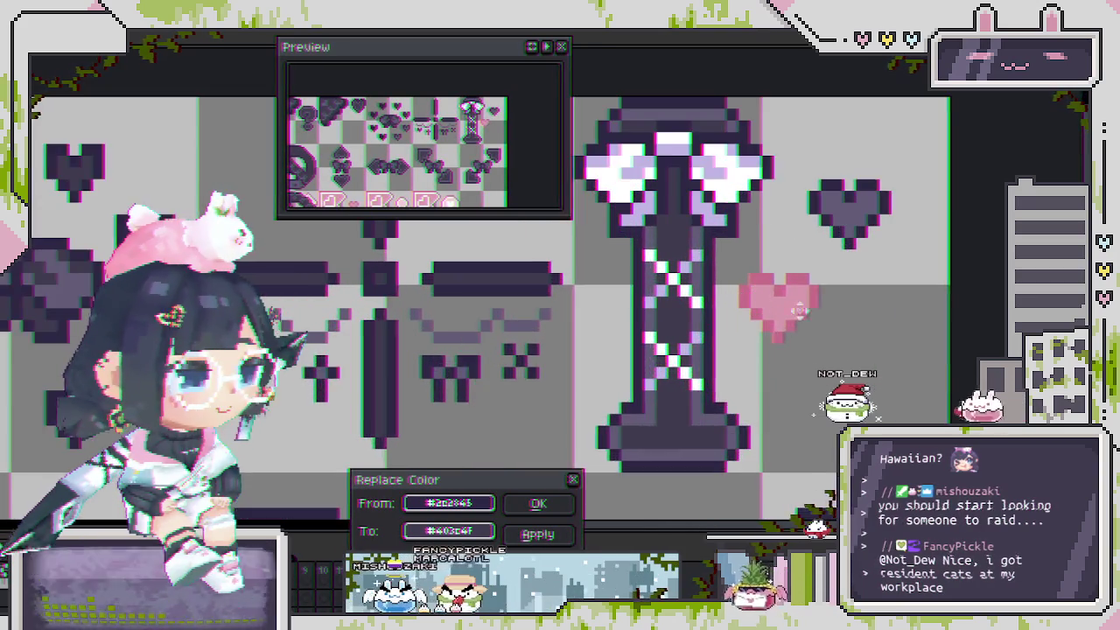
scroll(576, 452, up, 1)
click(666, 350)
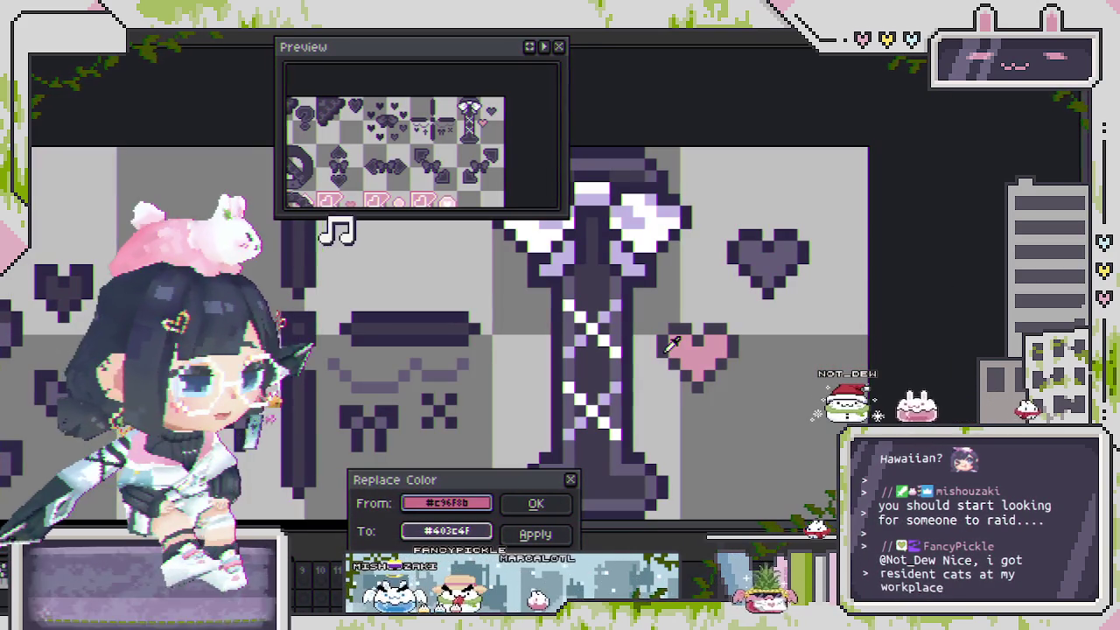
click(698, 347)
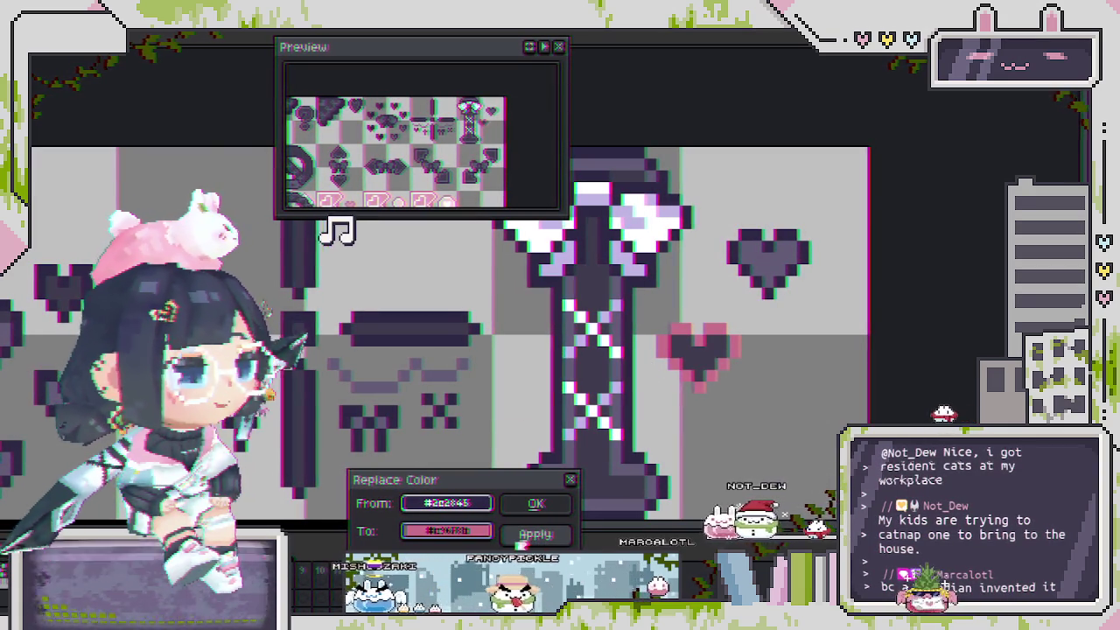
click(525, 535)
click(543, 503)
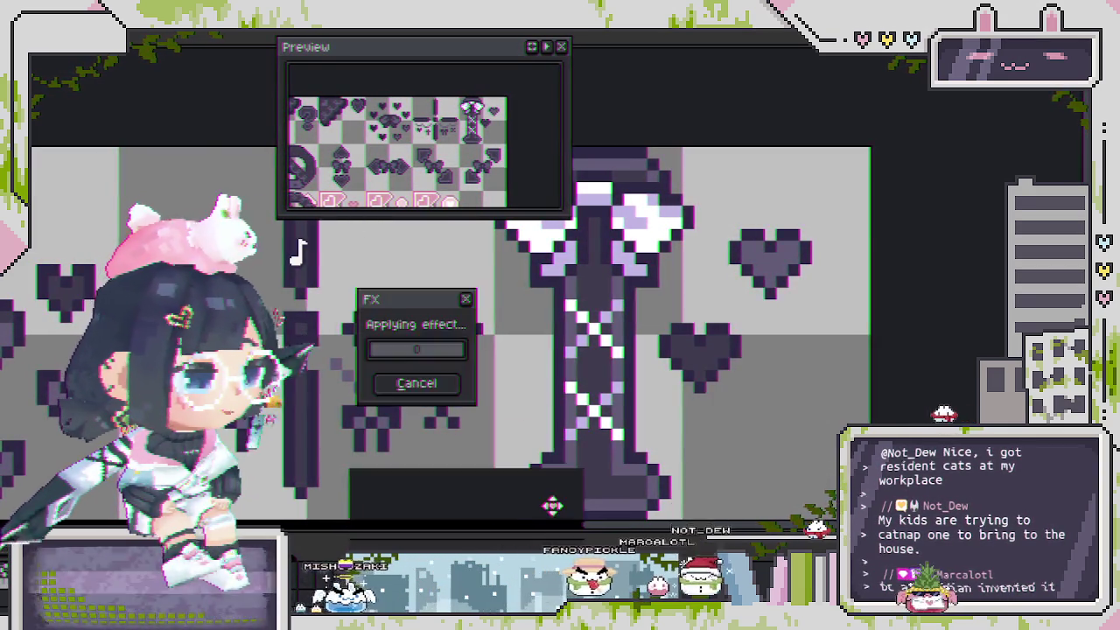
scroll(551, 506, down, 2)
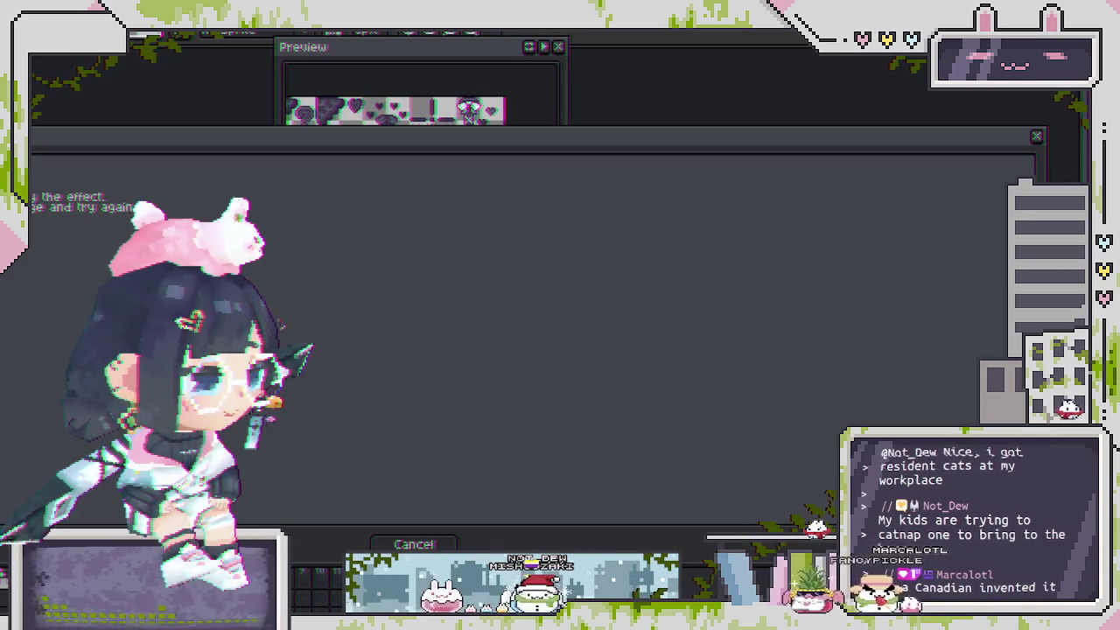
Cancel the running effect and pan and zoom across the sprite sheet.
click(426, 543)
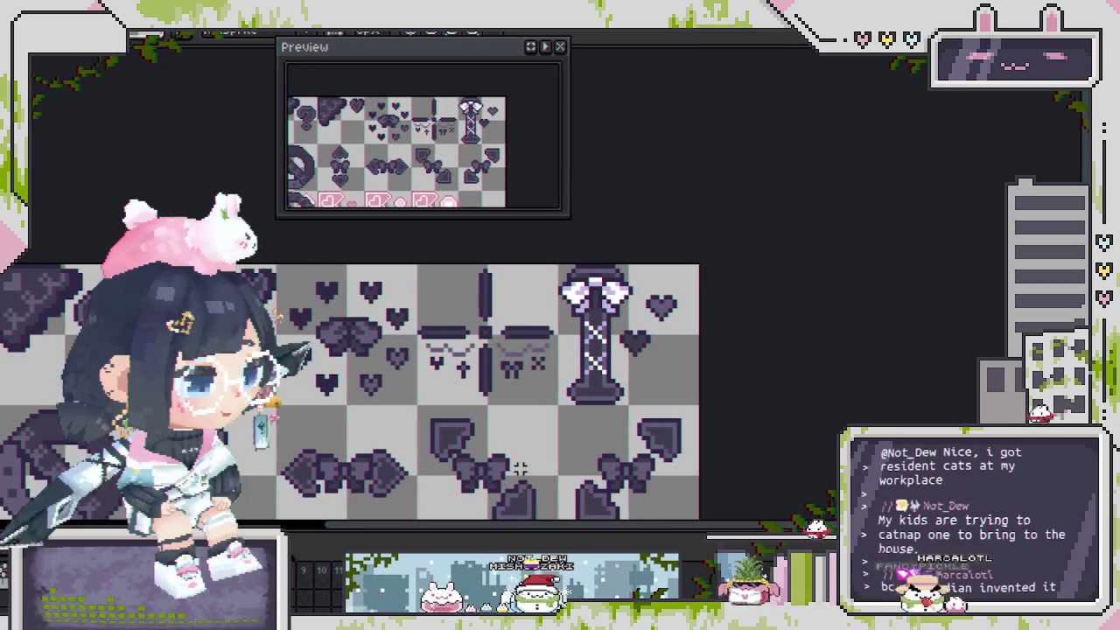
drag(454, 512, 538, 465)
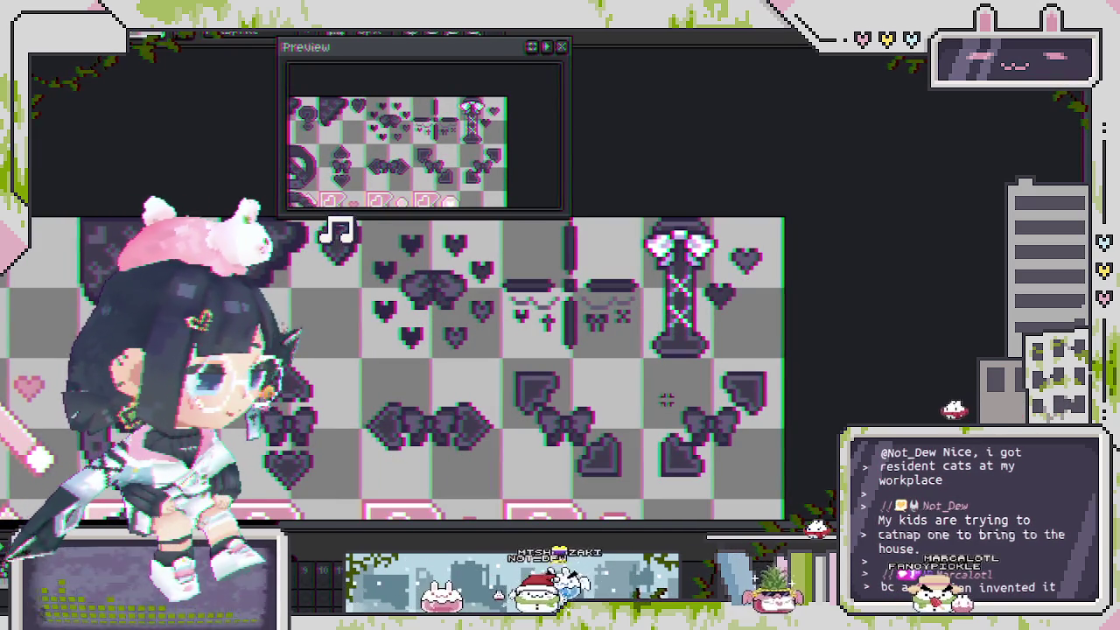
scroll(675, 382, up, 1)
scroll(789, 335, up, 1)
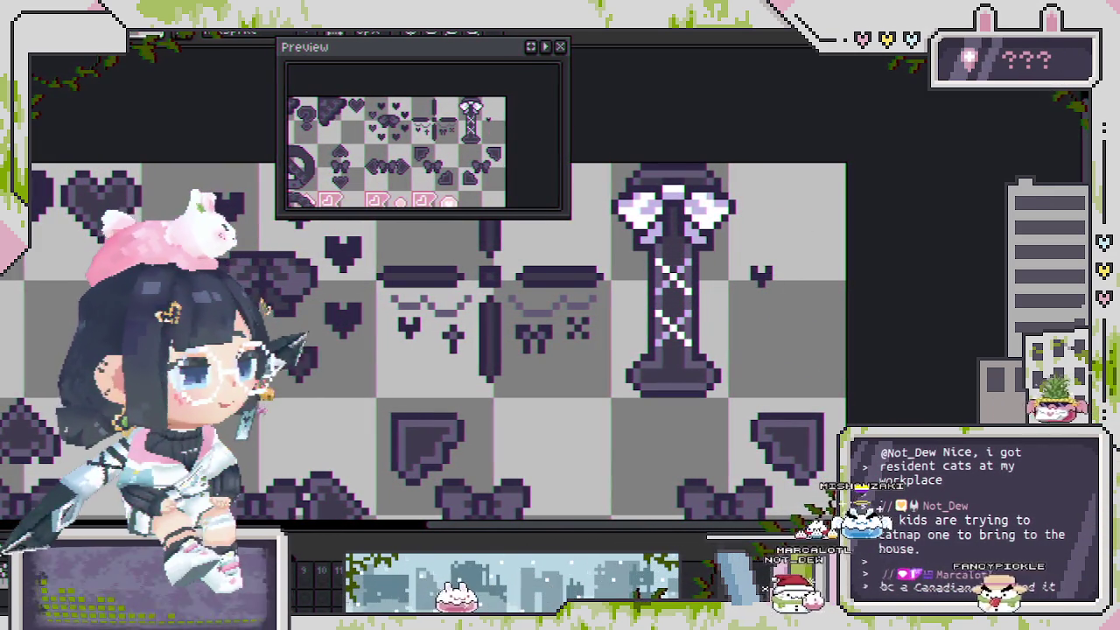
In Replace Color, sample the heart's pink as From and apply muted purple #625c76.
key(shift+r)
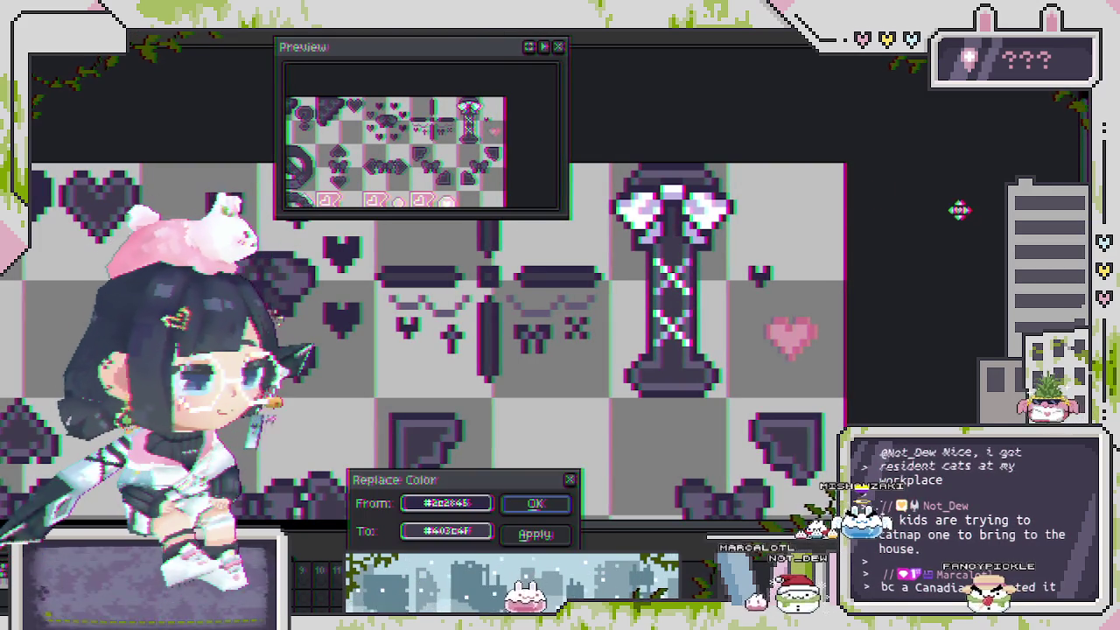
scroll(832, 350, up, 2)
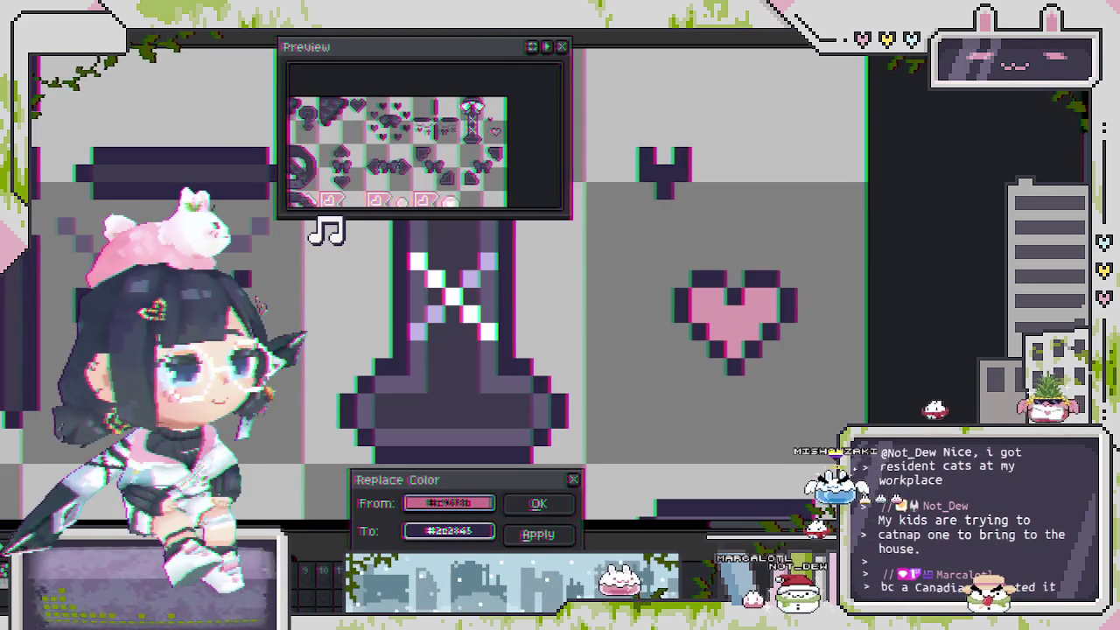
click(540, 536)
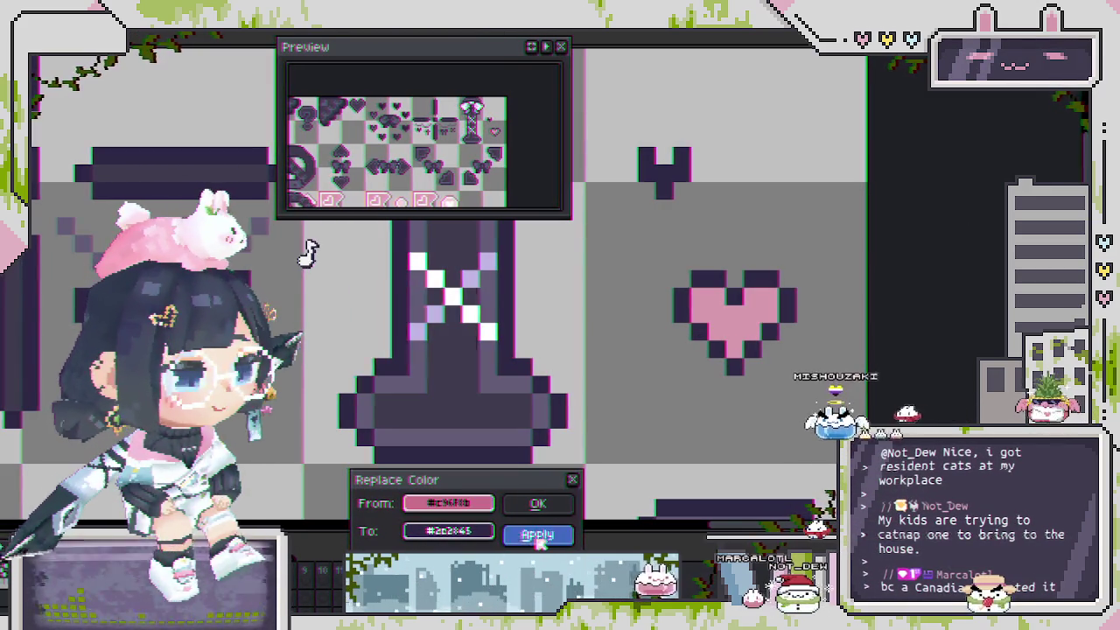
drag(477, 510, 466, 324)
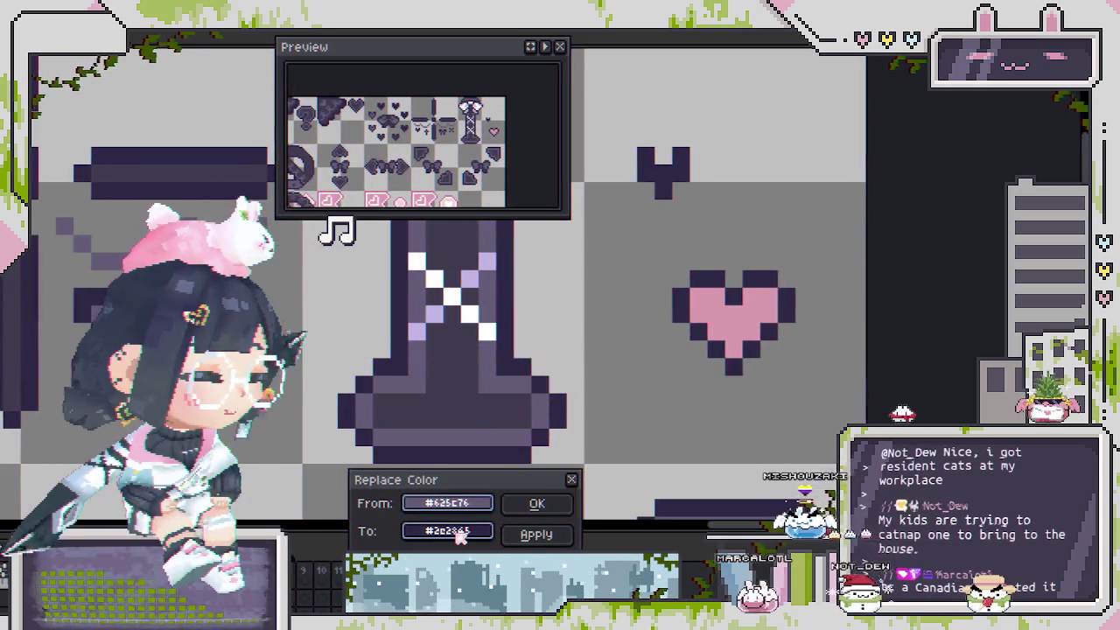
drag(459, 535, 738, 310)
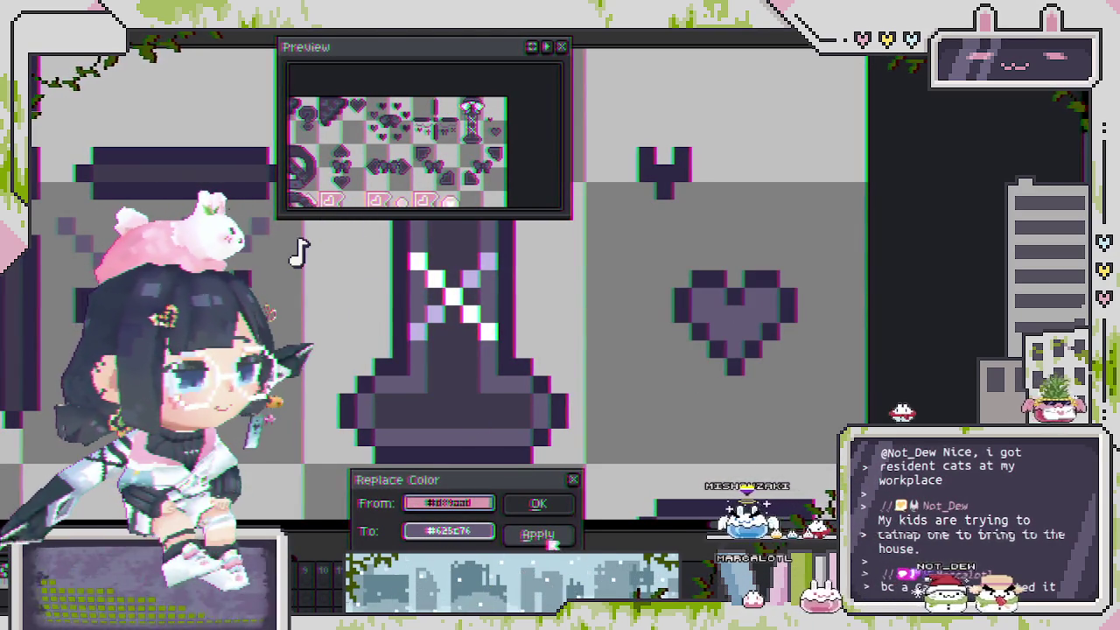
click(537, 504)
scroll(564, 508, down, 2)
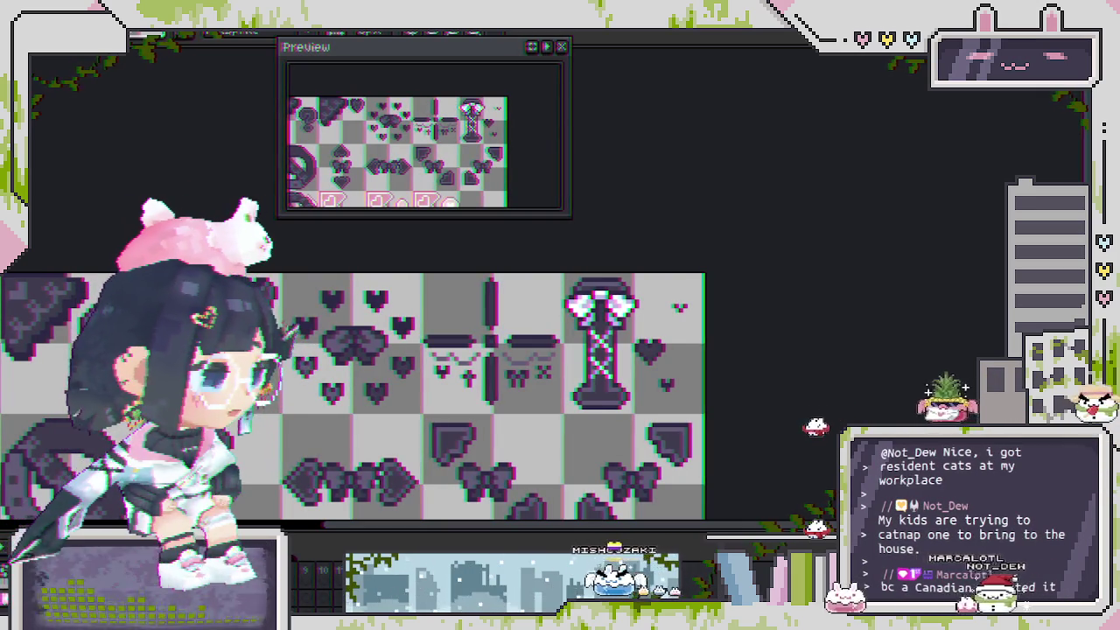
scroll(701, 343, up, 1)
scroll(702, 344, up, 1)
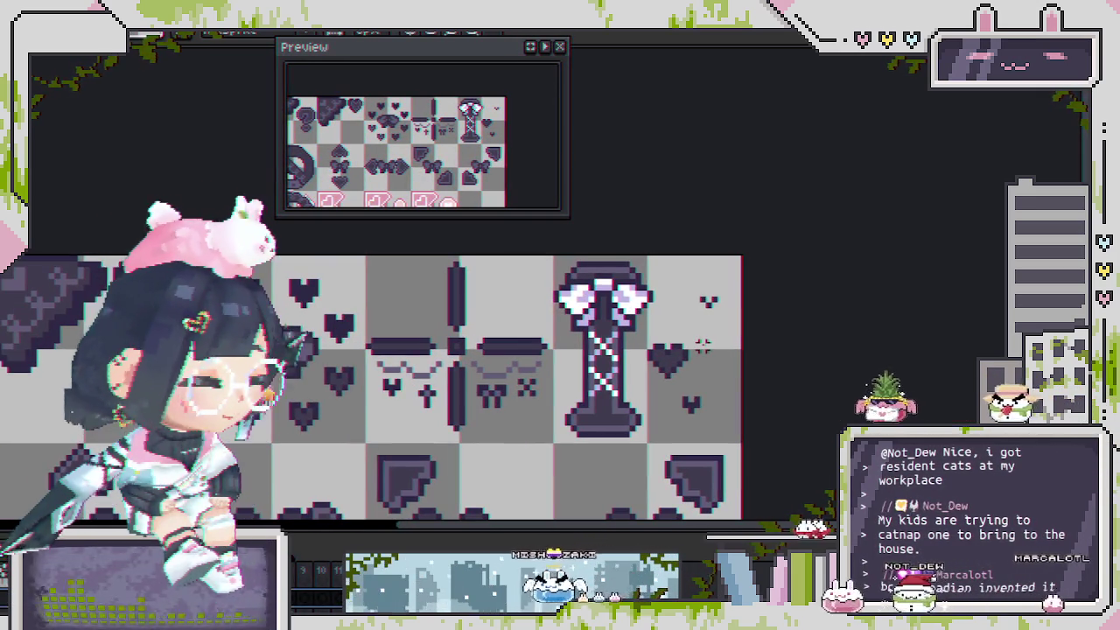
Review the dark purple hearts, then bring up a new 1200×1200 px RGBA sprite.
drag(702, 343, 826, 304)
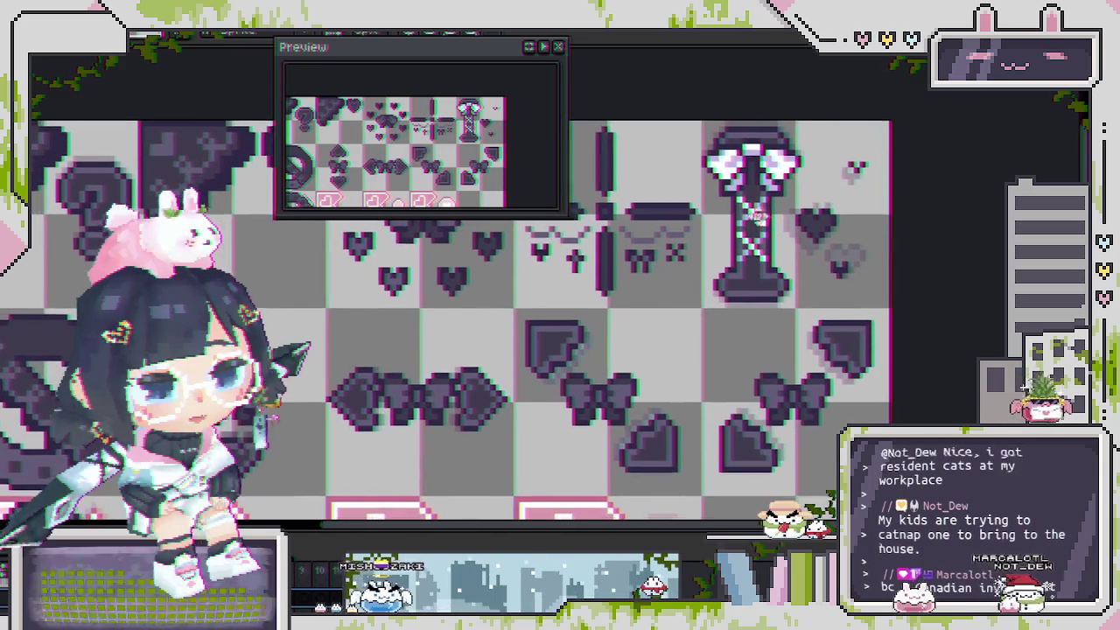
scroll(819, 229, up, 1)
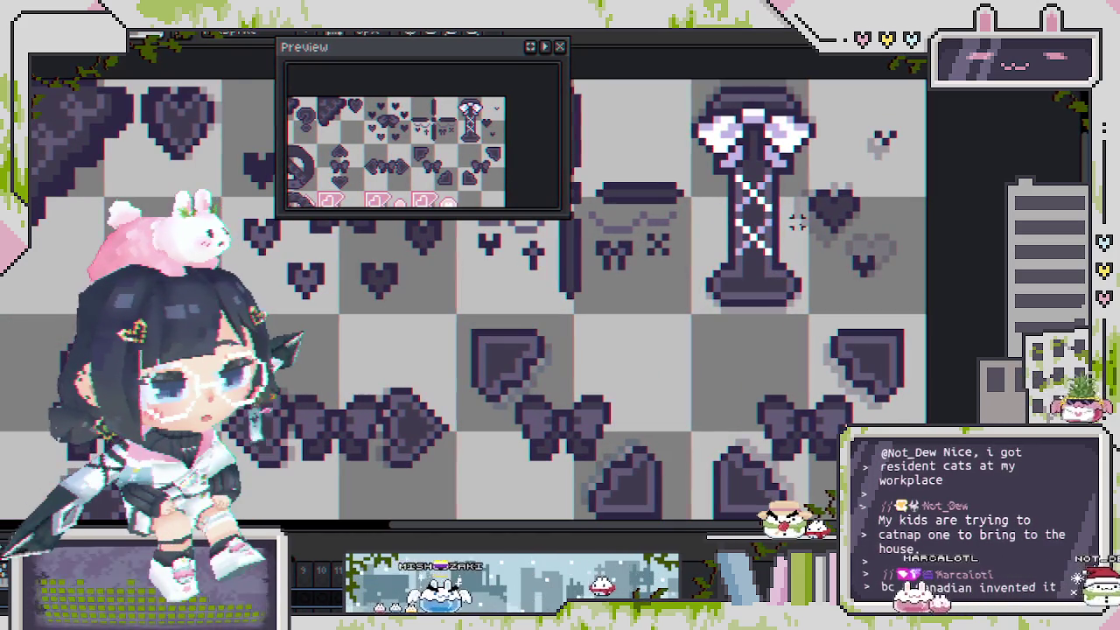
scroll(817, 242, up, 1)
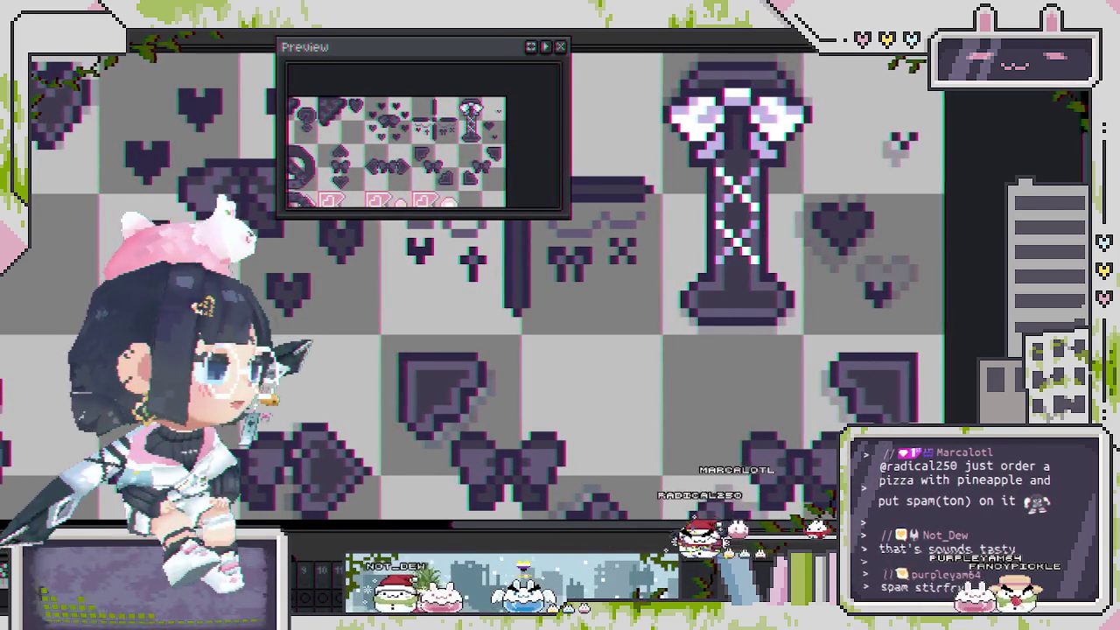
key(ctrl+n)
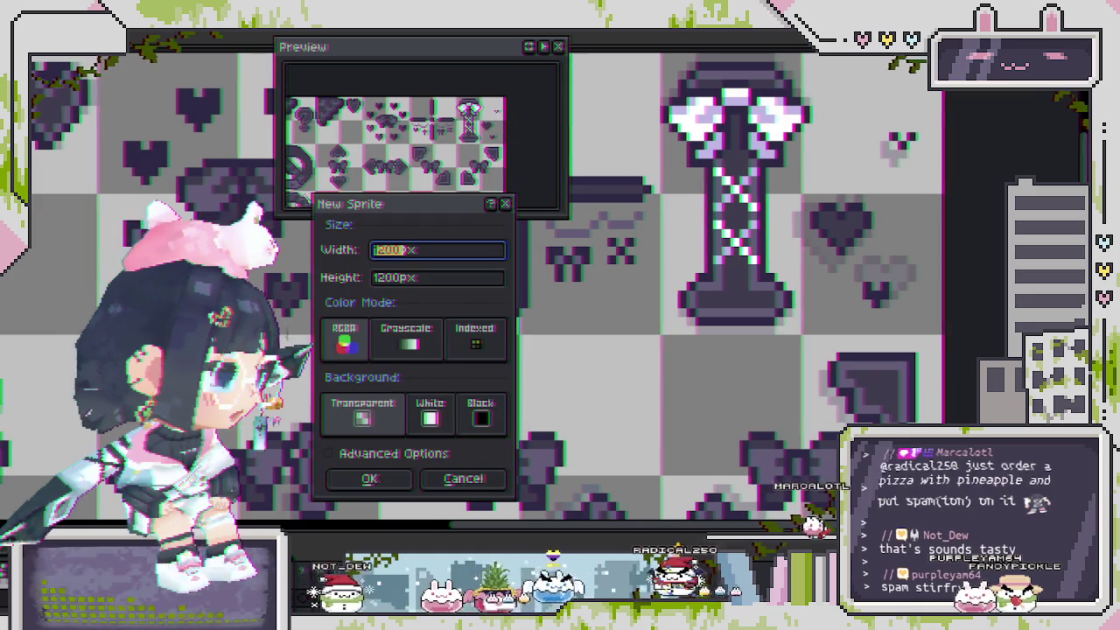
Create the 1200 px sprite, paste the tomato-and-egg photo and nudge it into position.
click(369, 478)
key(ctrl+v)
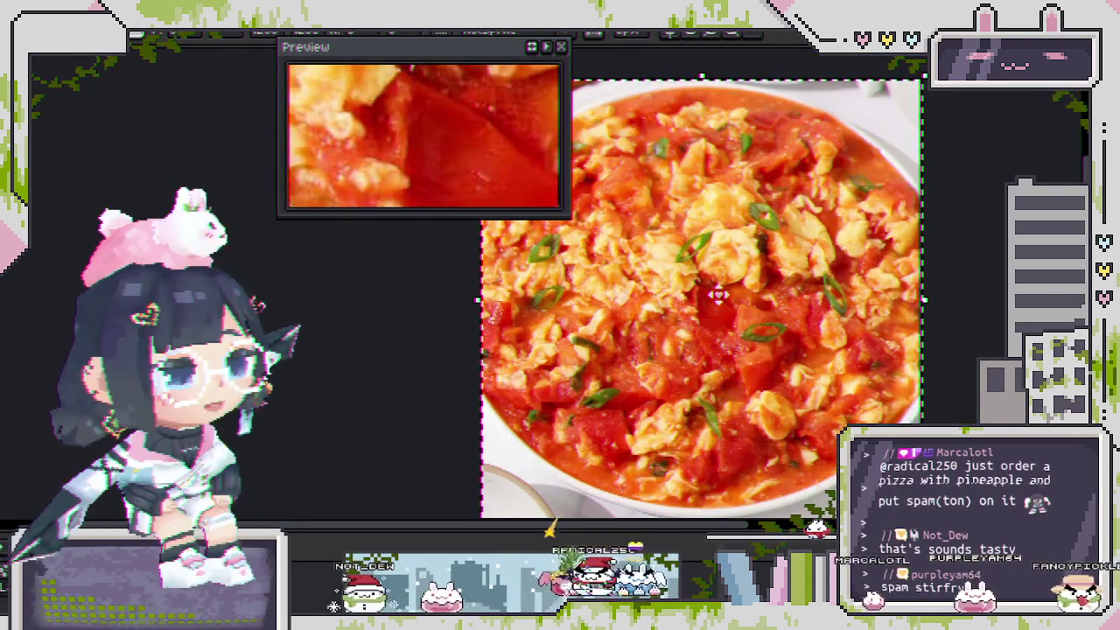
drag(717, 296, 534, 359)
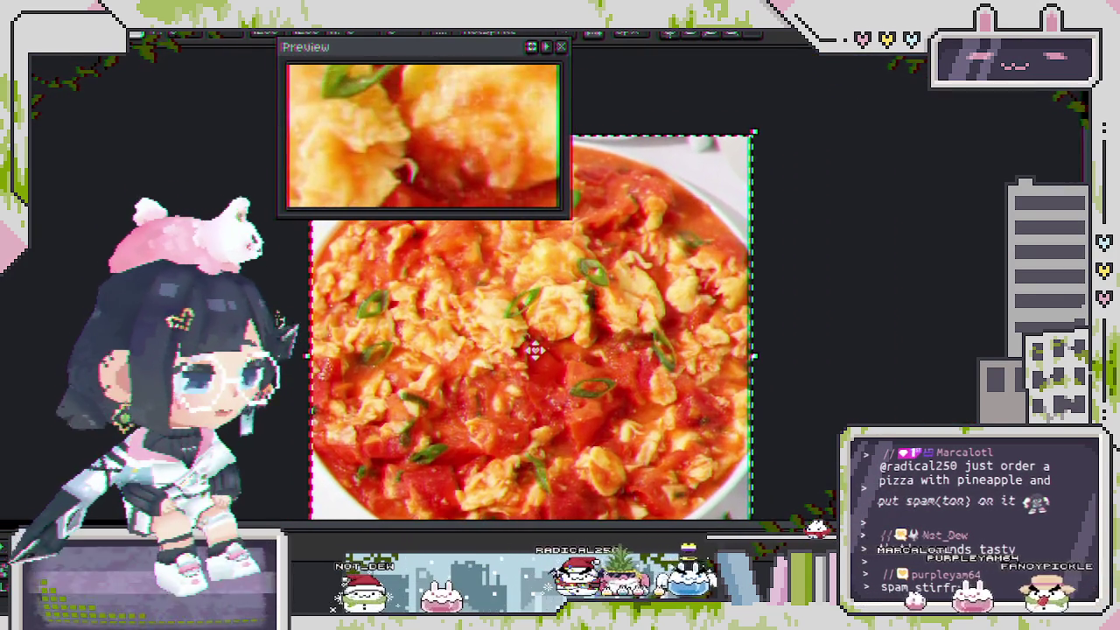
scroll(603, 350, up, 2)
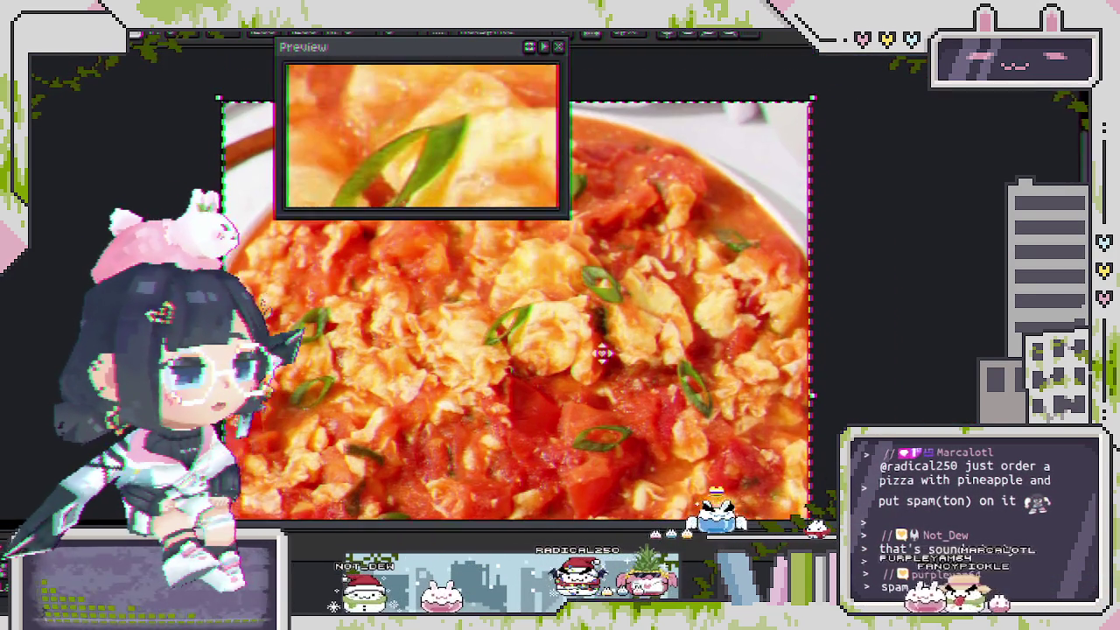
scroll(615, 334, down, 2)
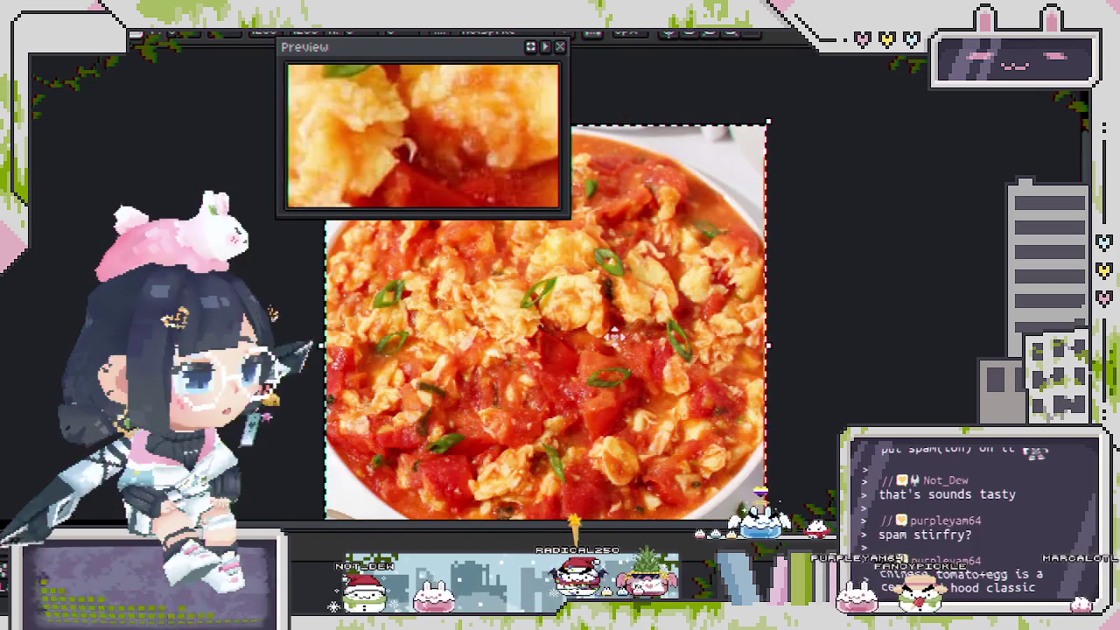
mouse_move(610, 375)
mouse_down()
mouse_move(591, 374)
mouse_move(642, 326)
mouse_up()
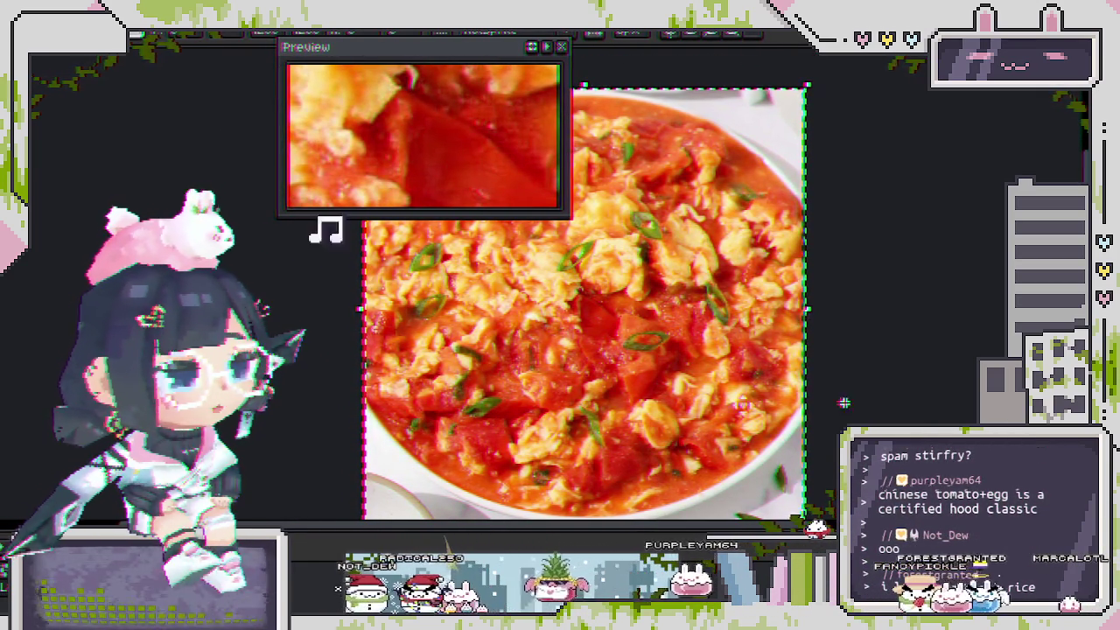
drag(558, 402, 538, 398)
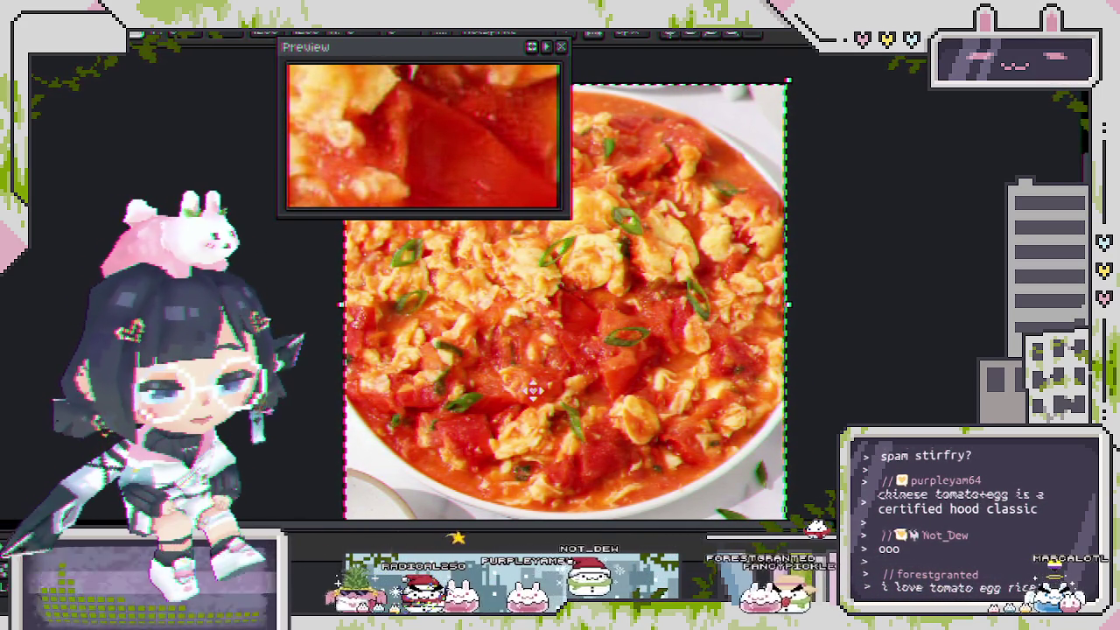
mouse_move(533, 391)
mouse_down()
mouse_move(531, 361)
mouse_move(510, 389)
mouse_up()
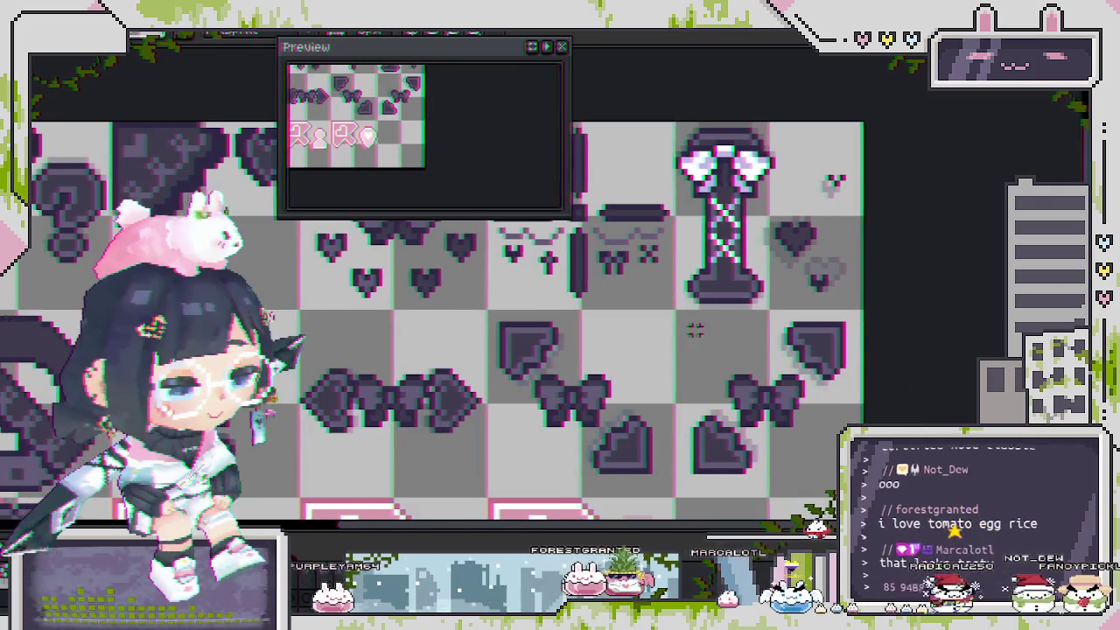
Scroll over the recoloured icon sheet and save it.
scroll(694, 330, down, 2)
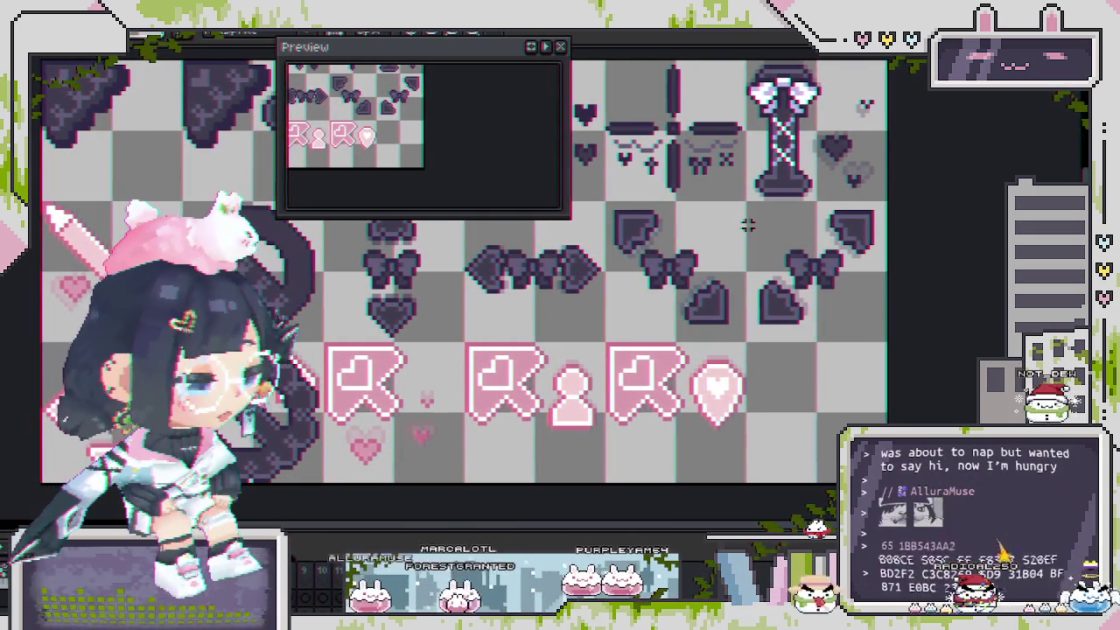
scroll(551, 328, down, 1)
scroll(551, 328, down, 1)
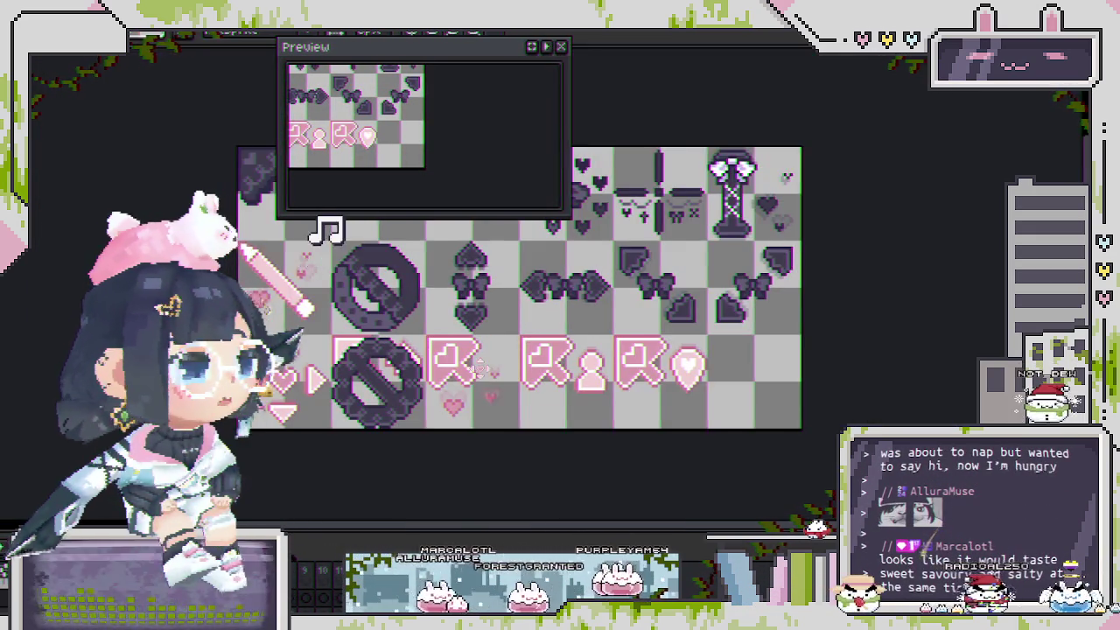
scroll(458, 117, up, 2)
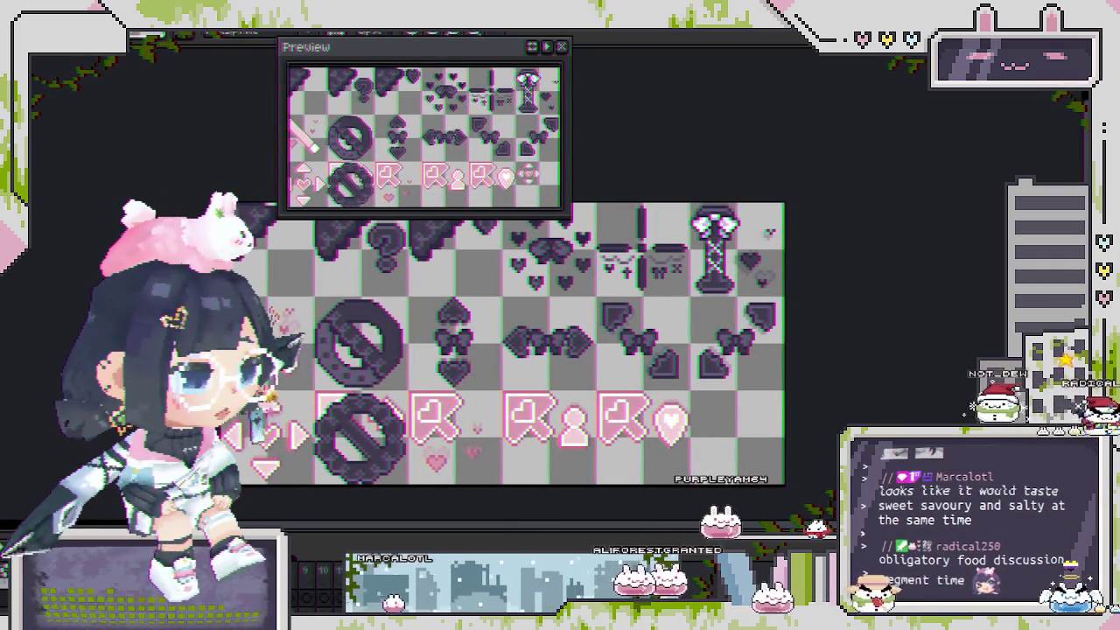
key(ctrl+s)
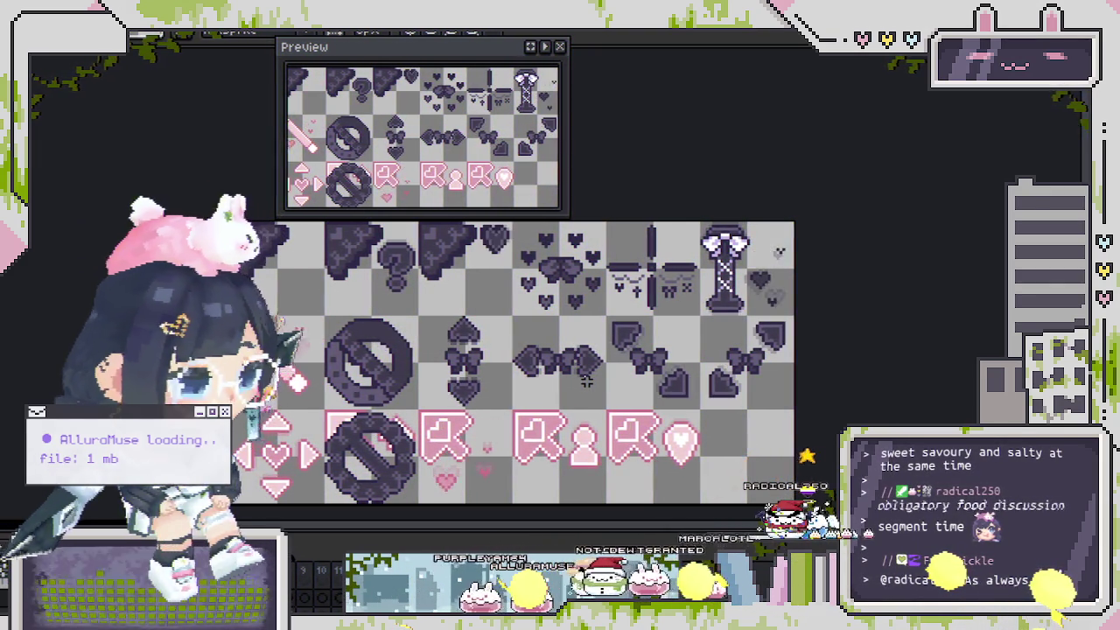
Save the sheet again and fit the bow onto the ring icon.
scroll(538, 359, up, 2)
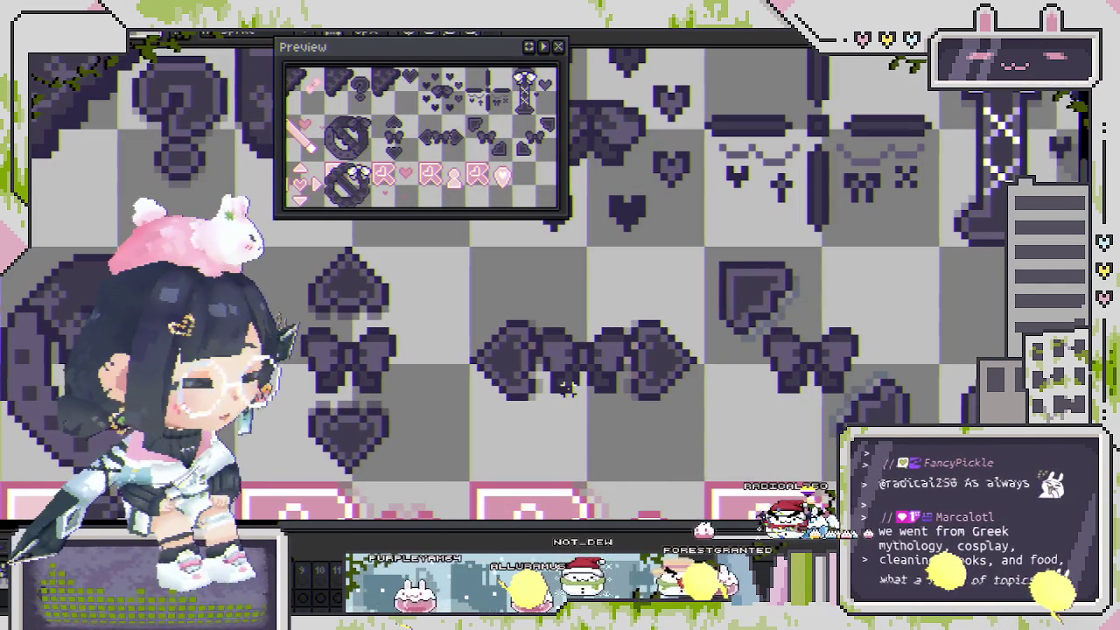
scroll(567, 388, down, 1)
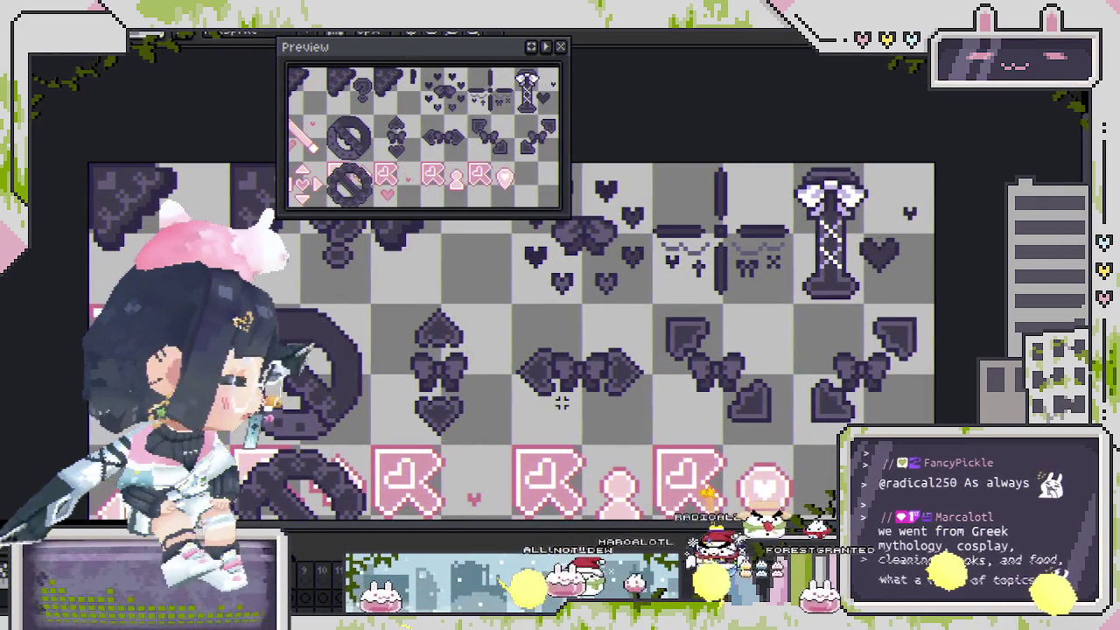
scroll(569, 389, down, 2)
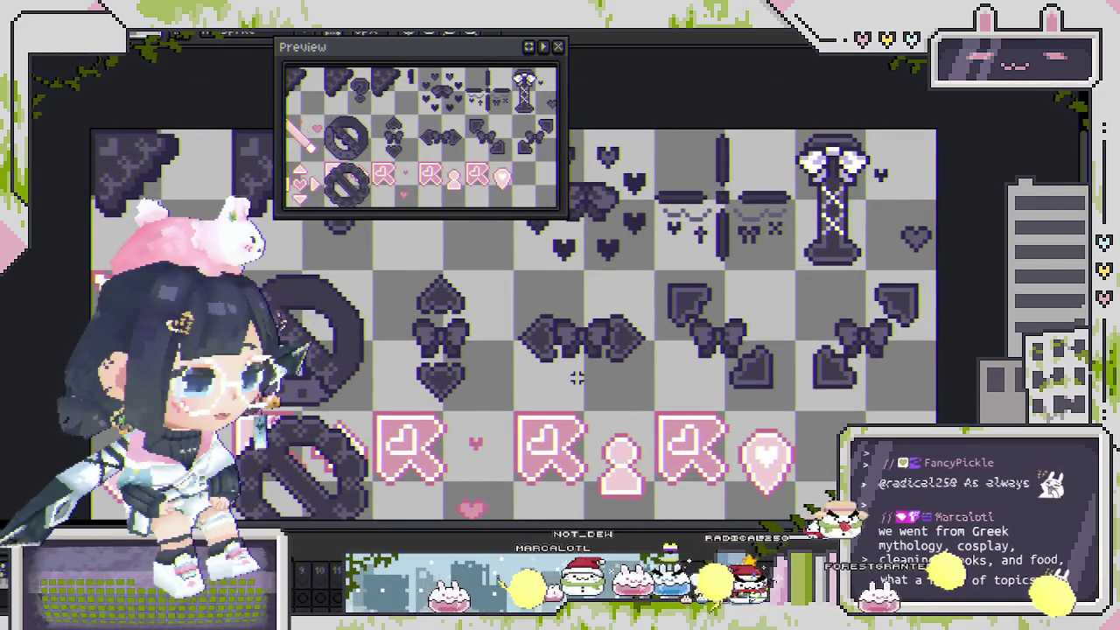
scroll(525, 377, left, 2)
key(ctrl+s)
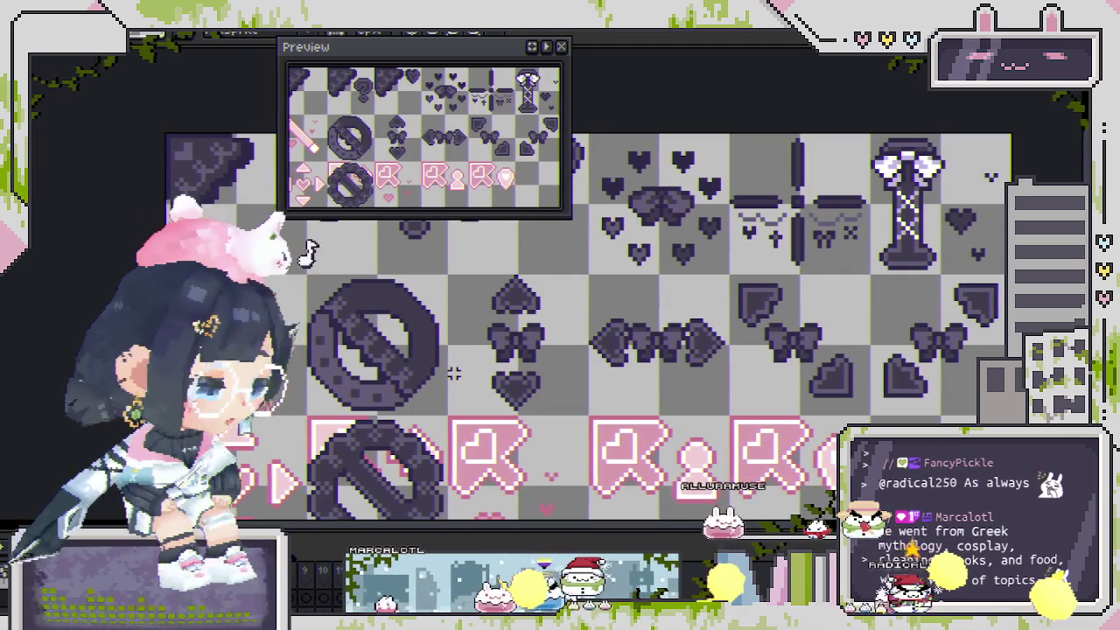
drag(304, 249, 313, 253)
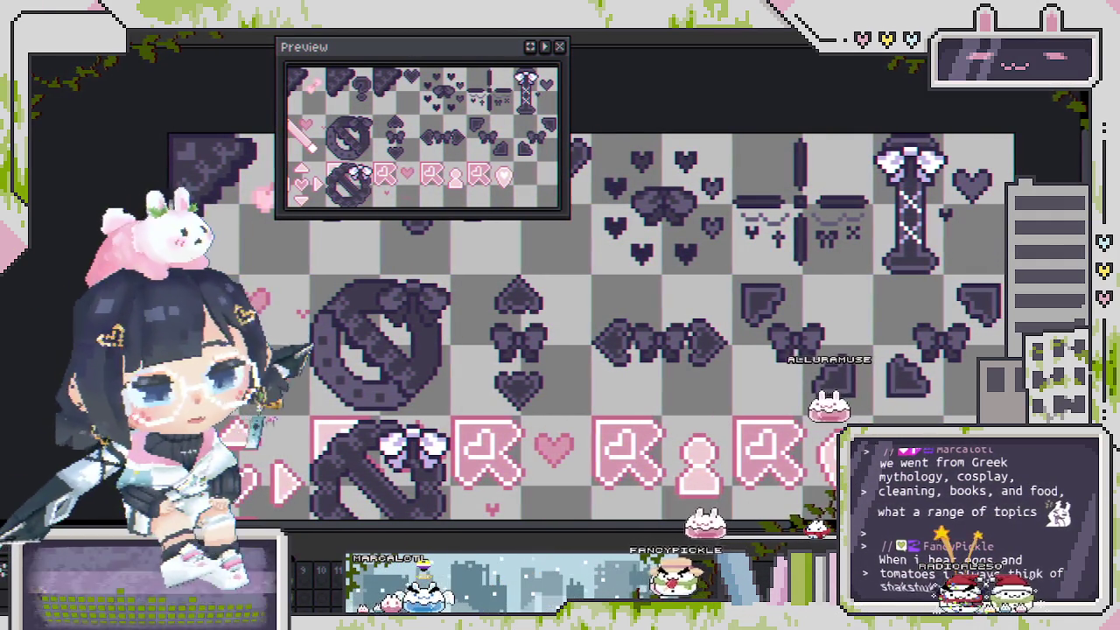
Recentre and zoom the view on the upper ring icon with its dark purple bow.
drag(450, 380, 415, 391)
scroll(426, 365, down, 1)
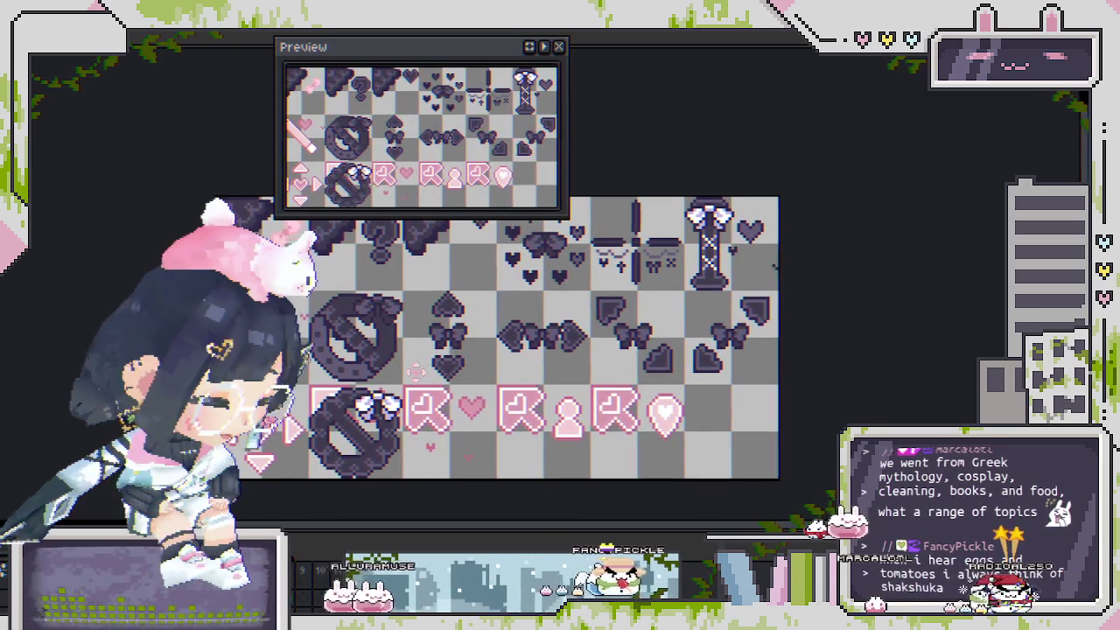
scroll(284, 315, up, 1)
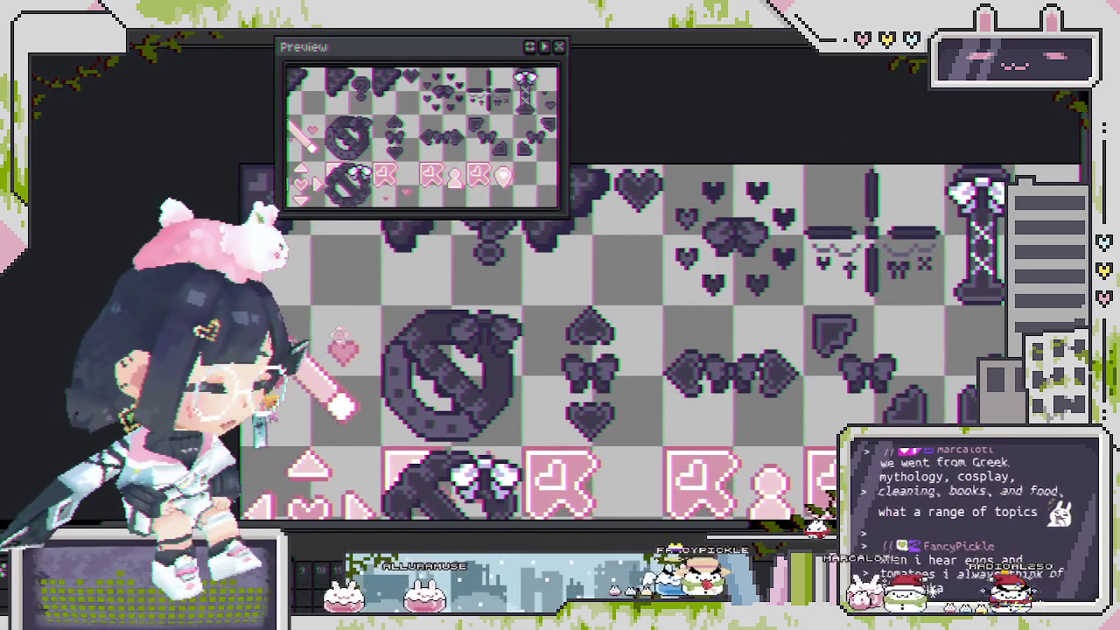
scroll(285, 315, up, 1)
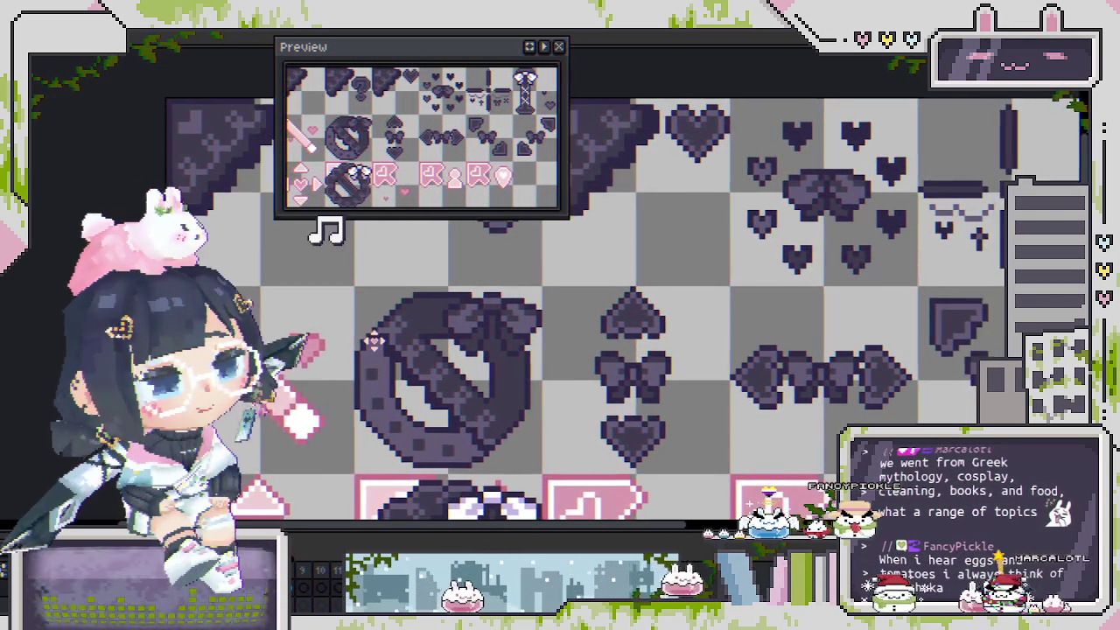
mouse_move(422, 345)
mouse_down()
mouse_move(403, 328)
mouse_move(391, 337)
mouse_up()
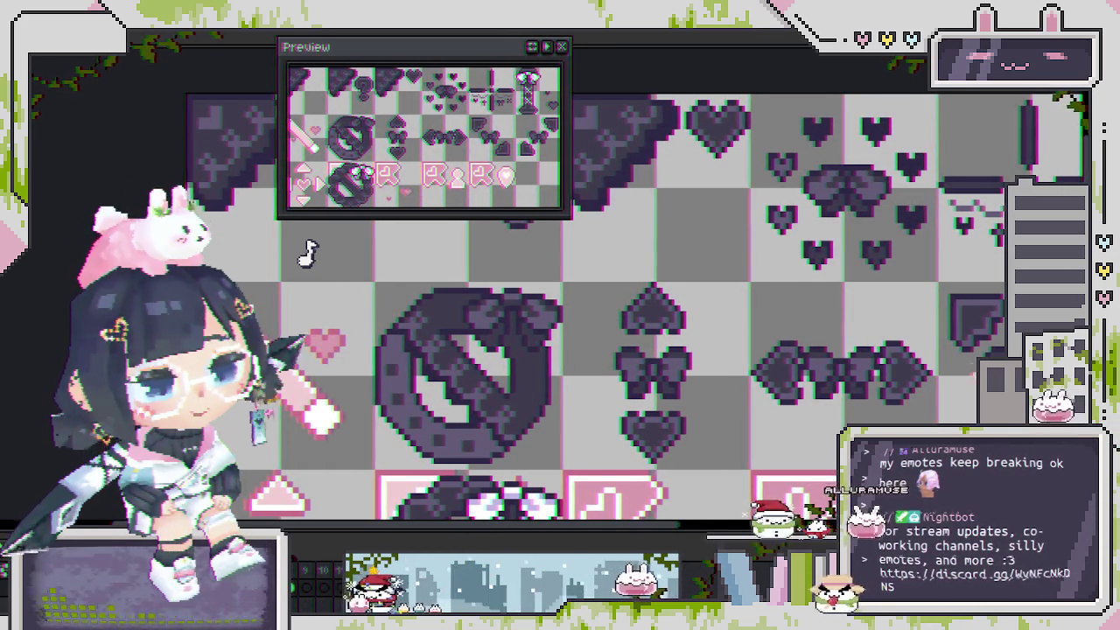
scroll(560, 306, right, 2)
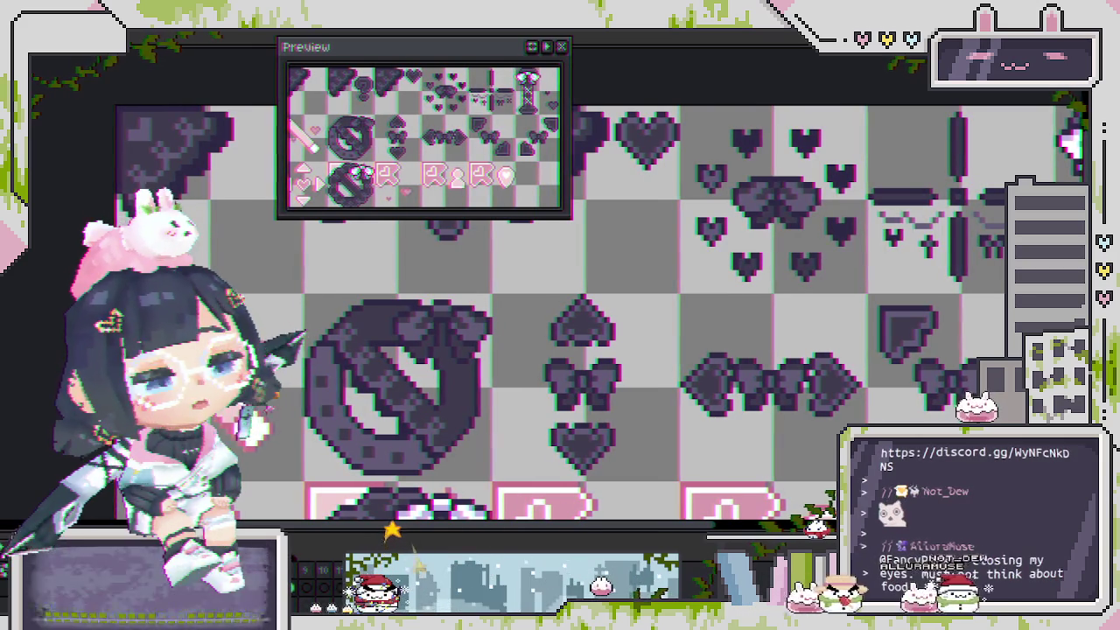
drag(632, 359, 598, 378)
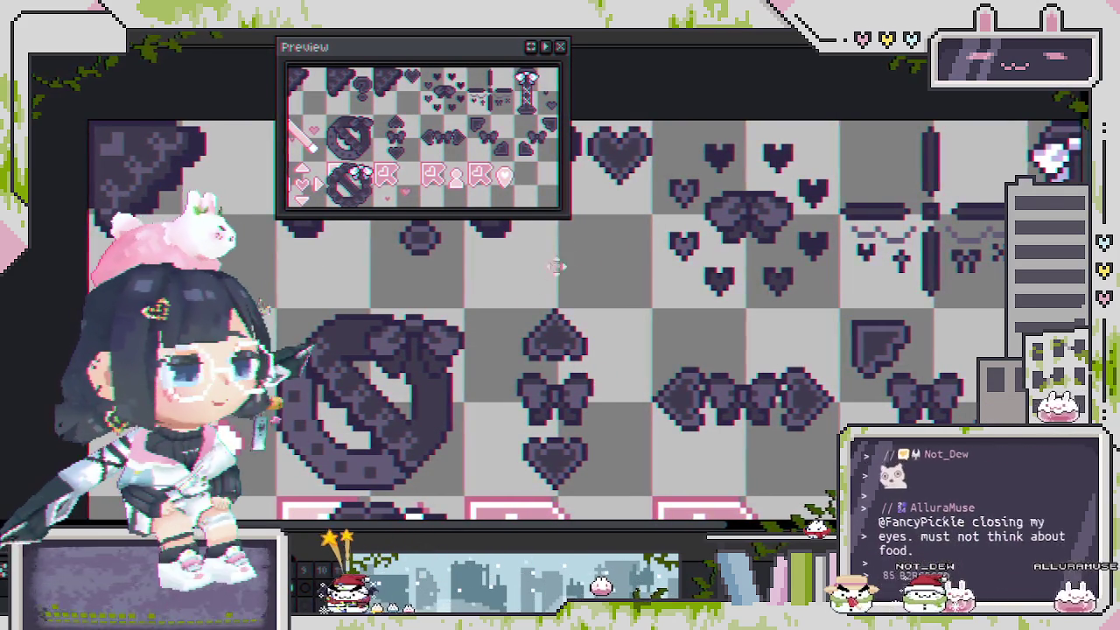
scroll(528, 353, down, 1)
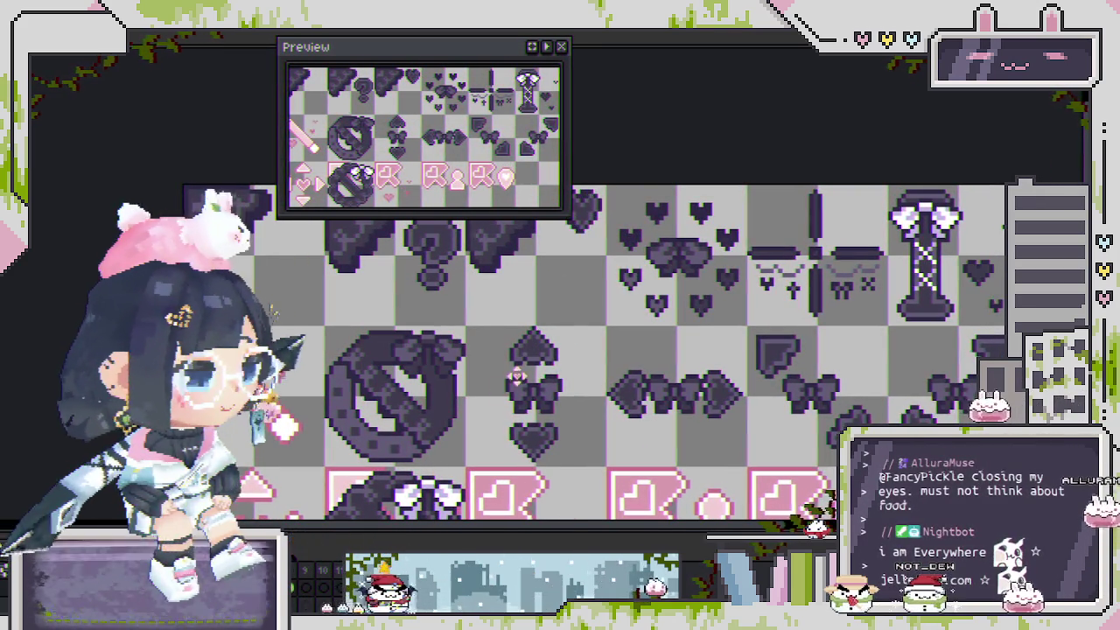
scroll(528, 353, up, 1)
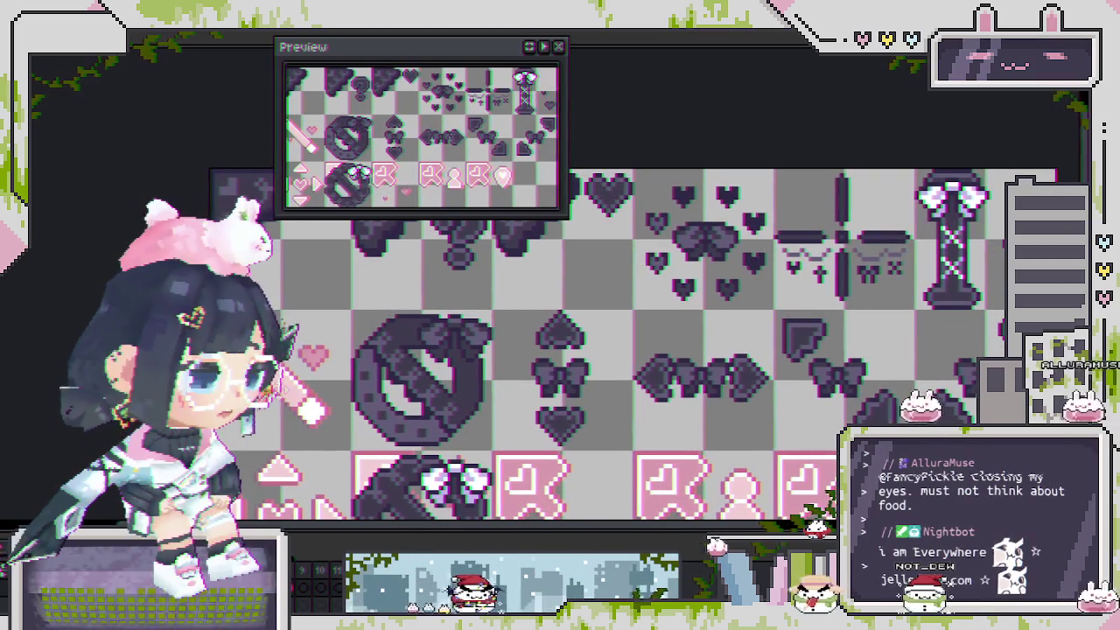
scroll(311, 359, up, 1)
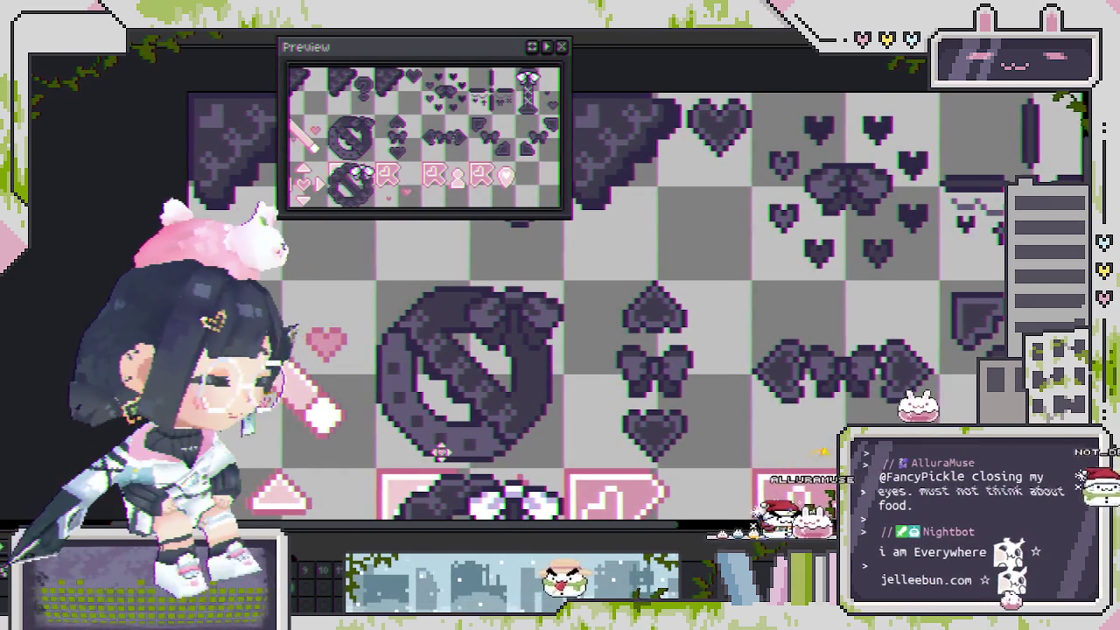
scroll(420, 411, up, 1)
scroll(394, 398, up, 1)
scroll(376, 394, up, 1)
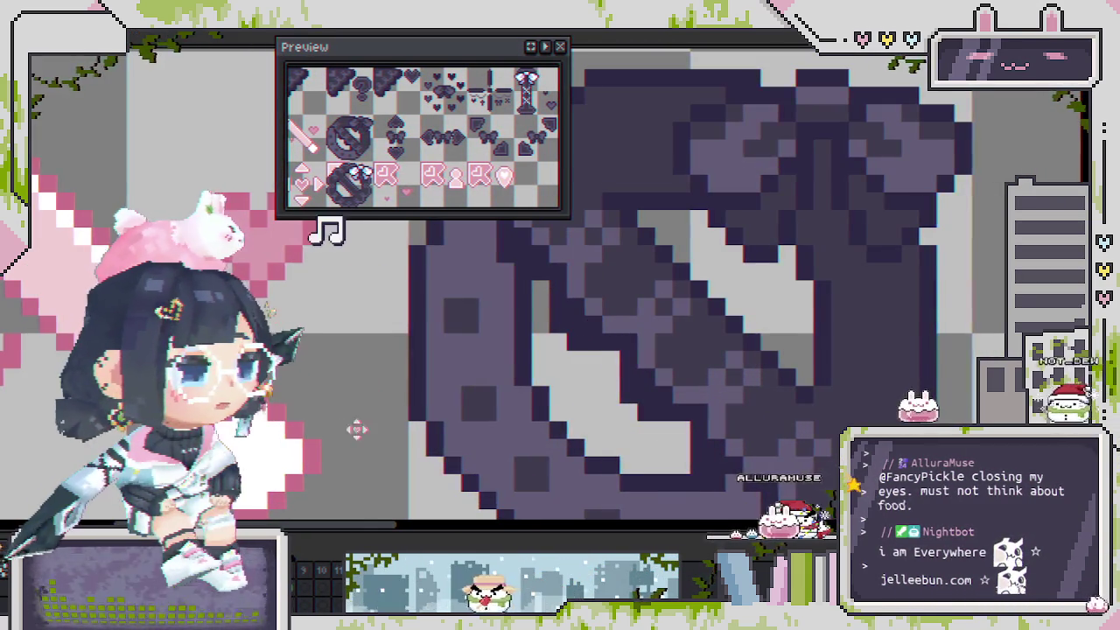
scroll(398, 424, down, 2)
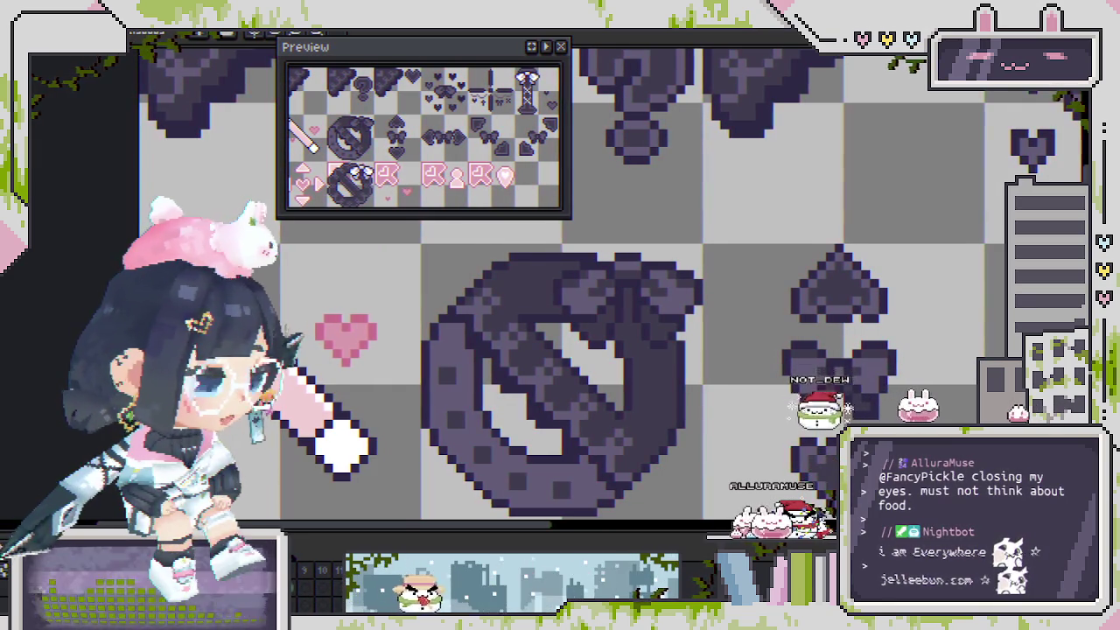
Try a dark purple bucket fill on the pencil, undoing the fill that floods the background.
drag(451, 352, 475, 354)
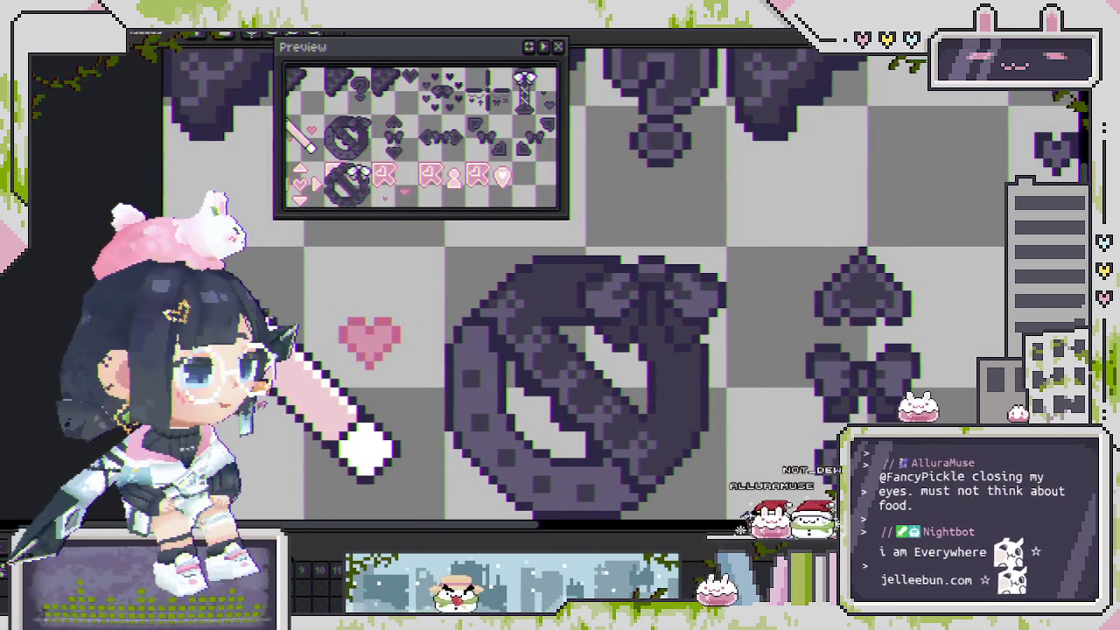
click(369, 448)
key(ctrl+z)
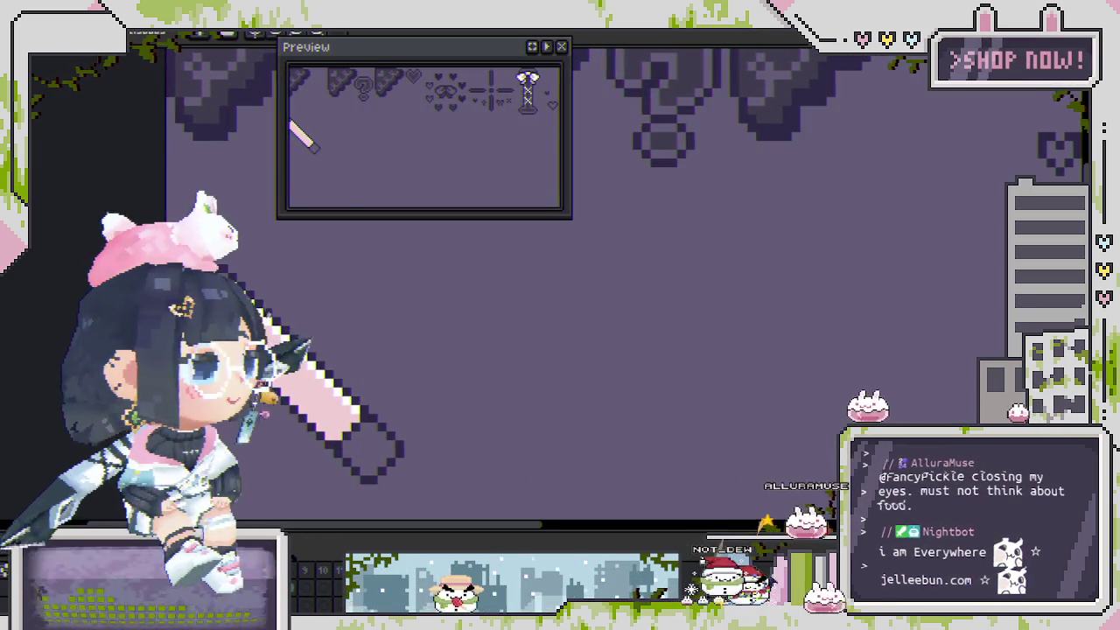
scroll(198, 323, up, 2)
scroll(177, 176, up, 1)
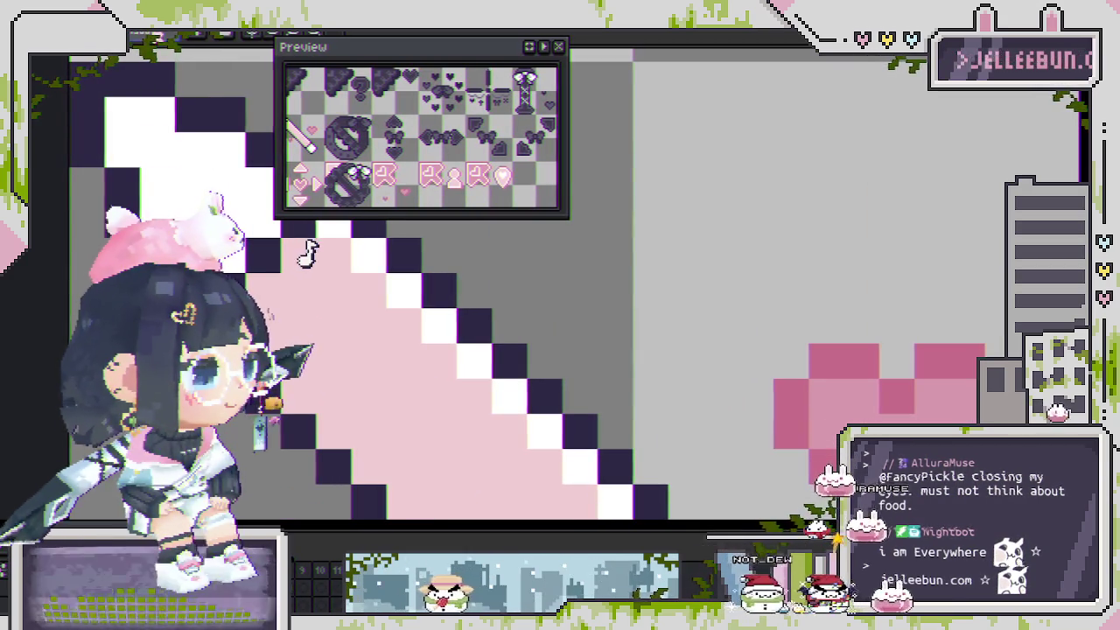
scroll(177, 176, down, 2)
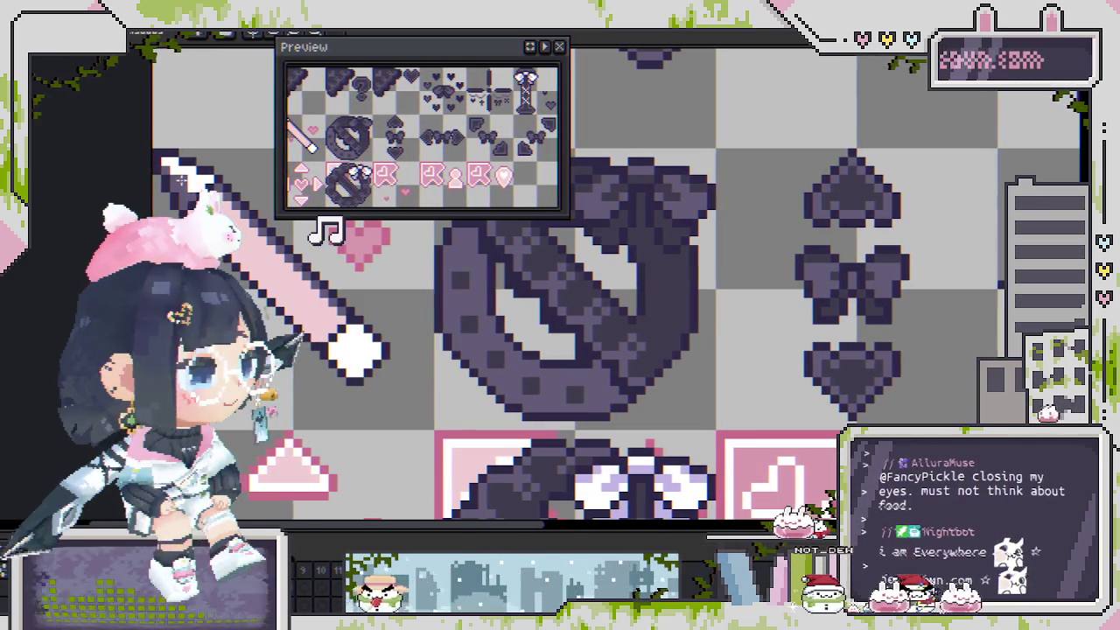
Retry the dark purple fill on the pencil, undoing the spill over the sheet.
click(188, 175)
key(ctrl+z)
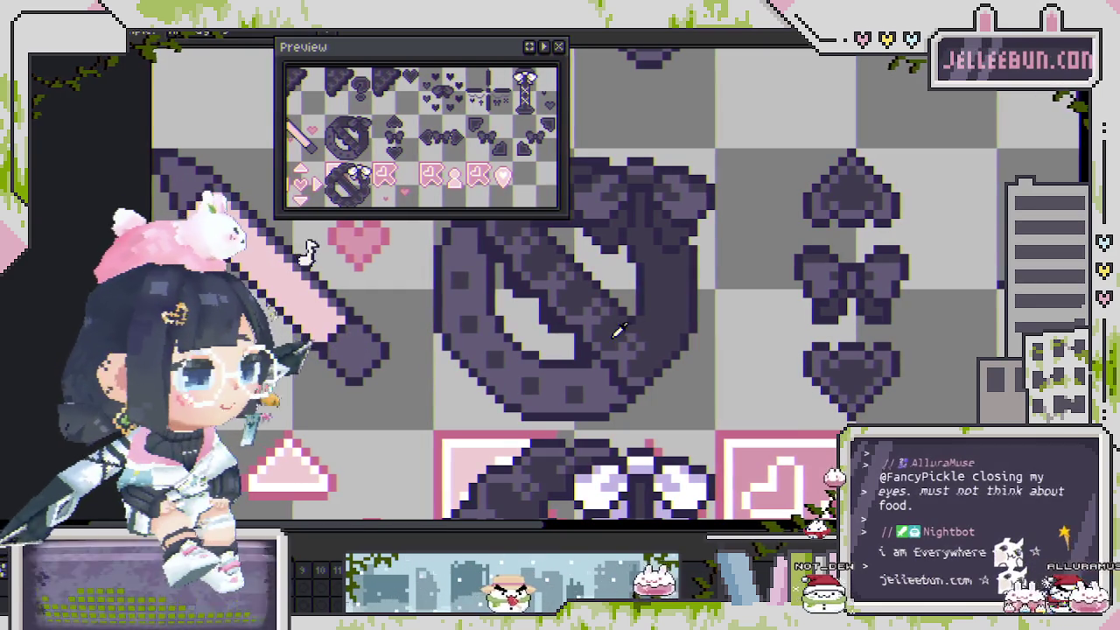
scroll(306, 251, down, 1)
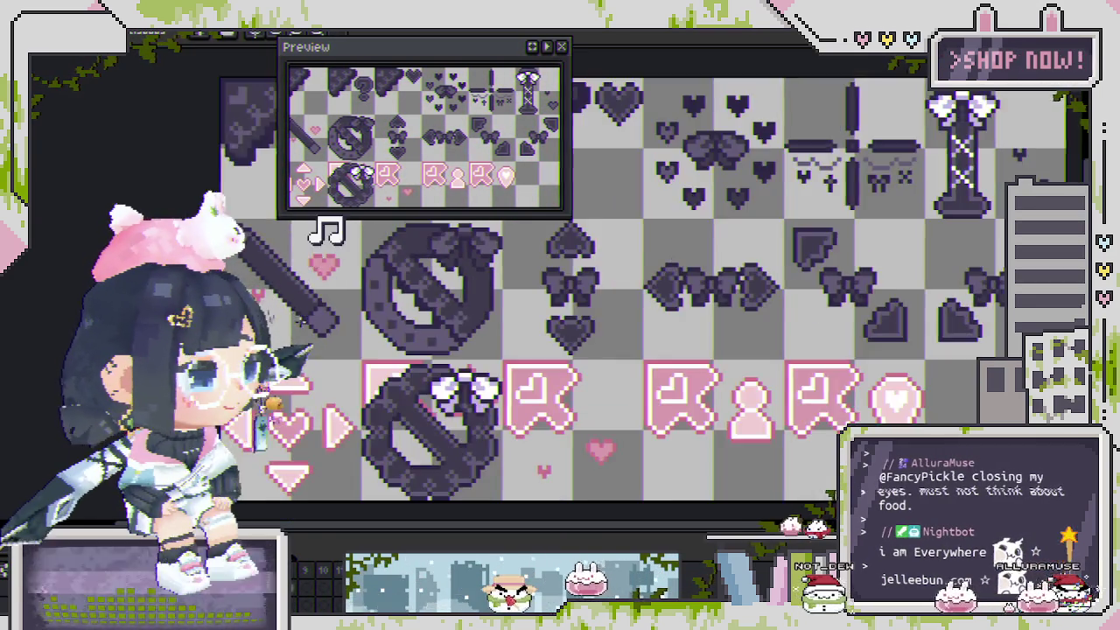
scroll(310, 254, down, 1)
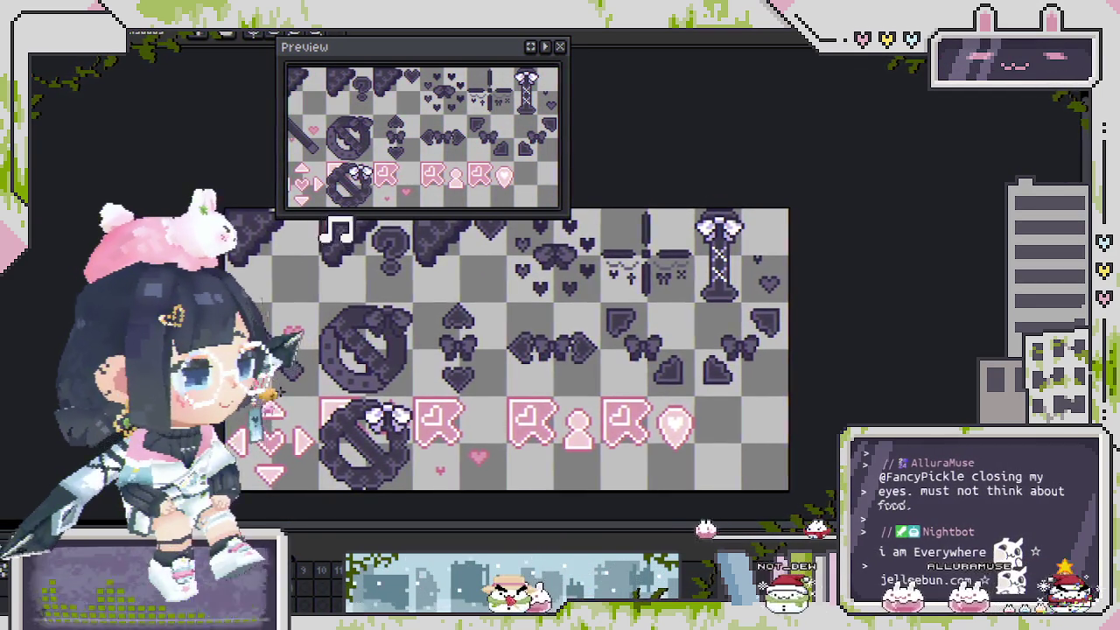
scroll(302, 254, down, 1)
scroll(298, 252, up, 2)
scroll(297, 252, up, 1)
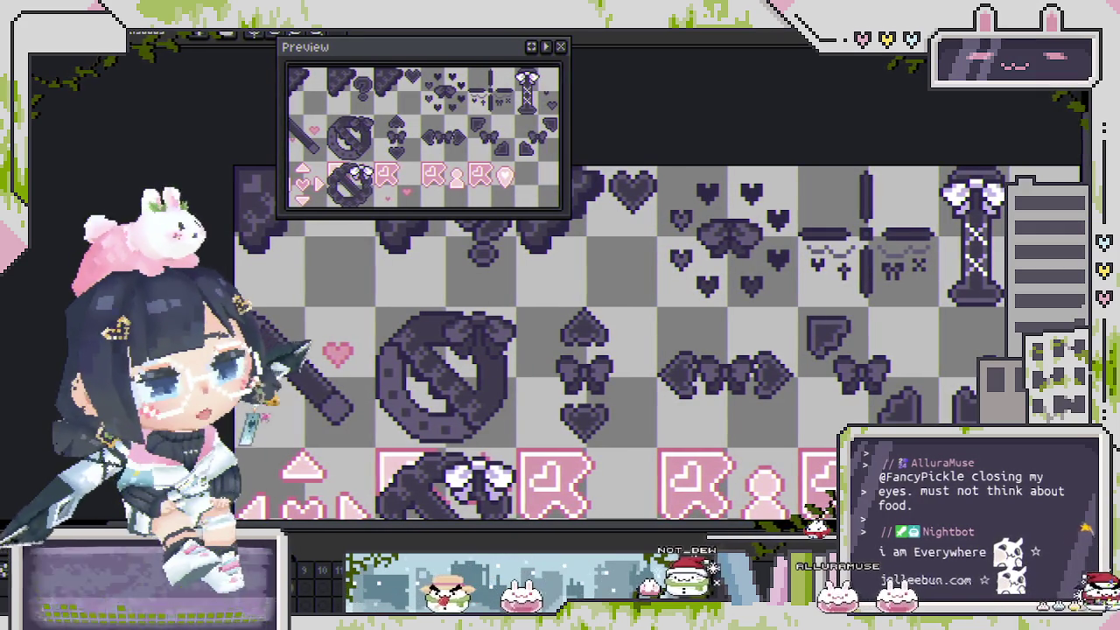
Pan and zoom across the sheet to view the wand and bowed ring icons.
drag(470, 408, 404, 399)
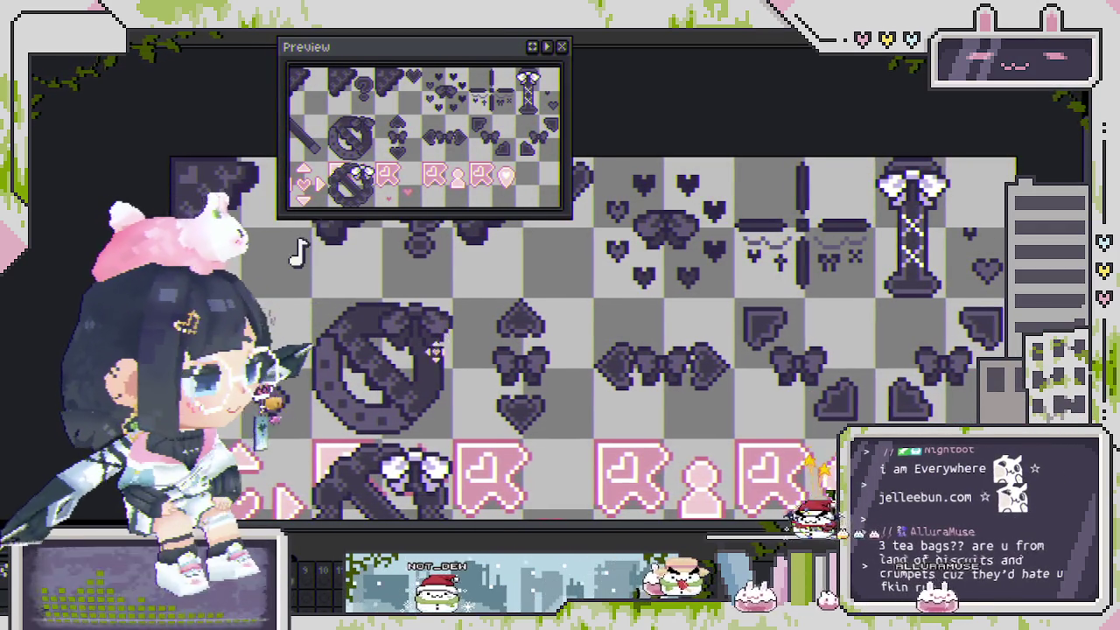
drag(438, 327, 458, 357)
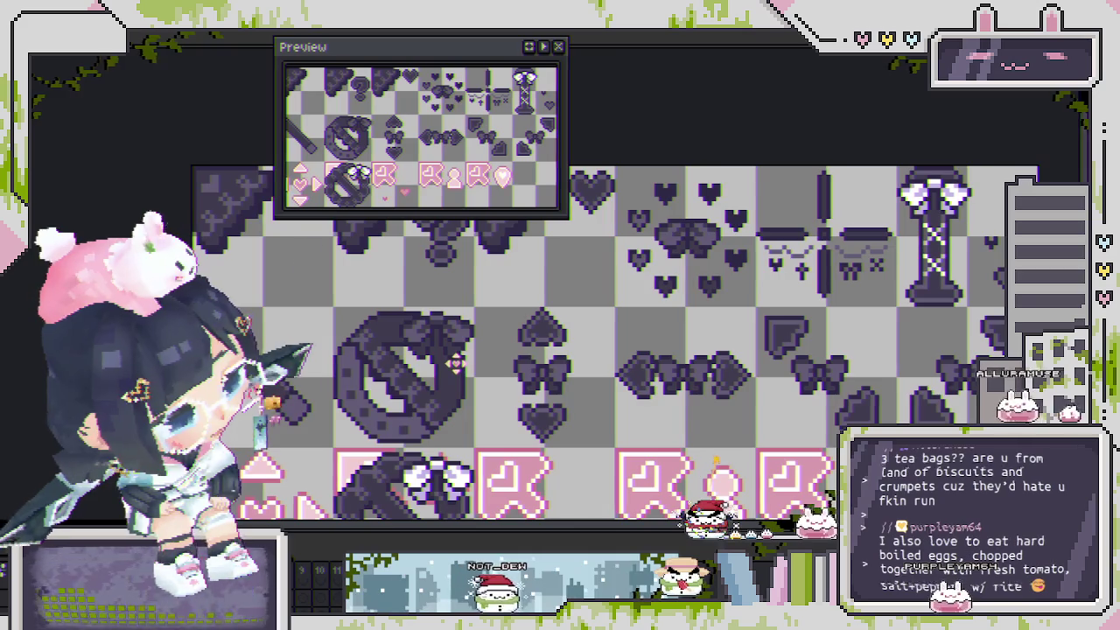
scroll(454, 363, down, 2)
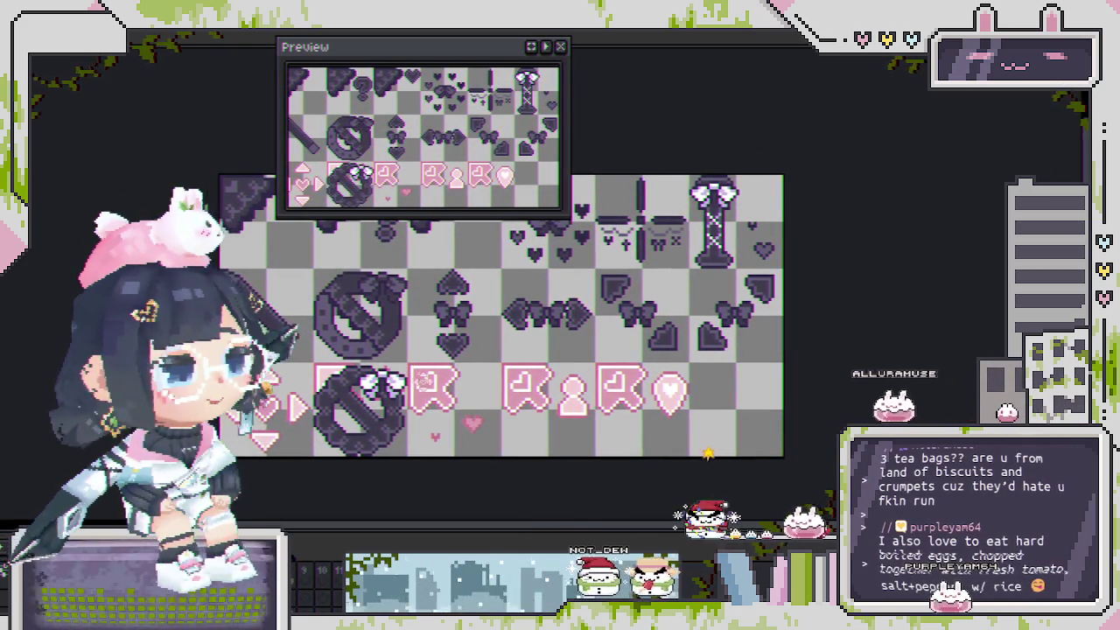
scroll(696, 290, up, 2)
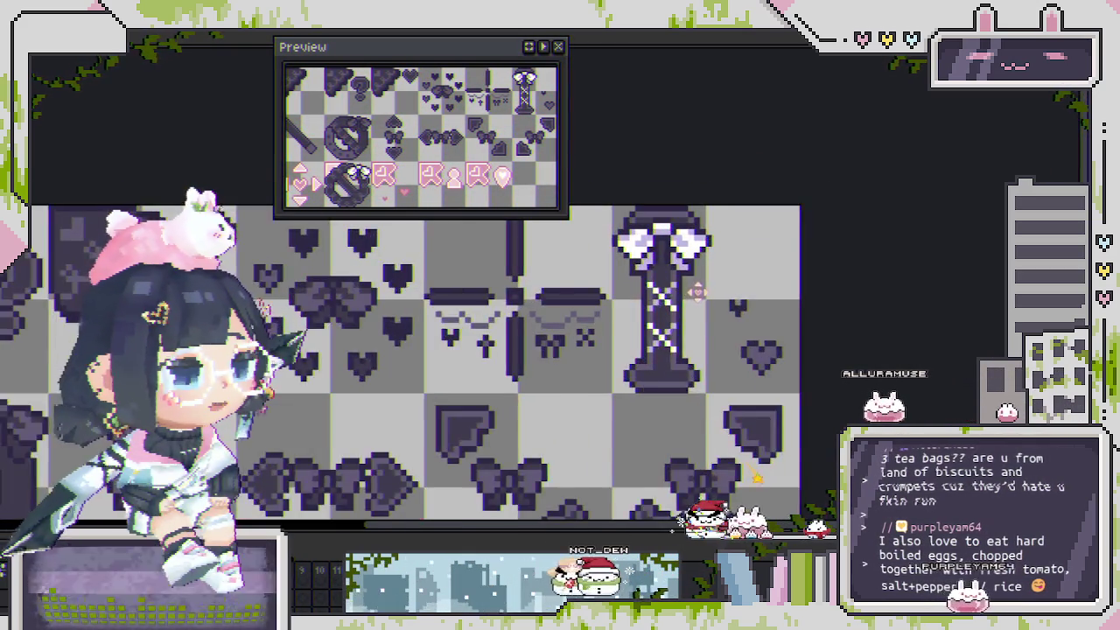
scroll(696, 291, down, 2)
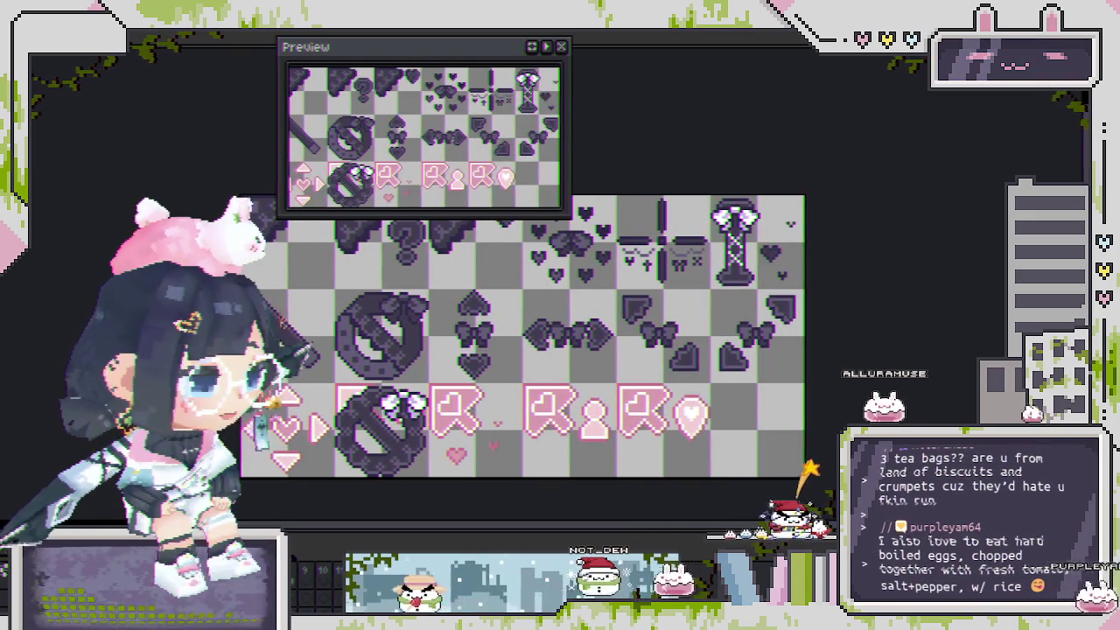
scroll(312, 254, up, 2)
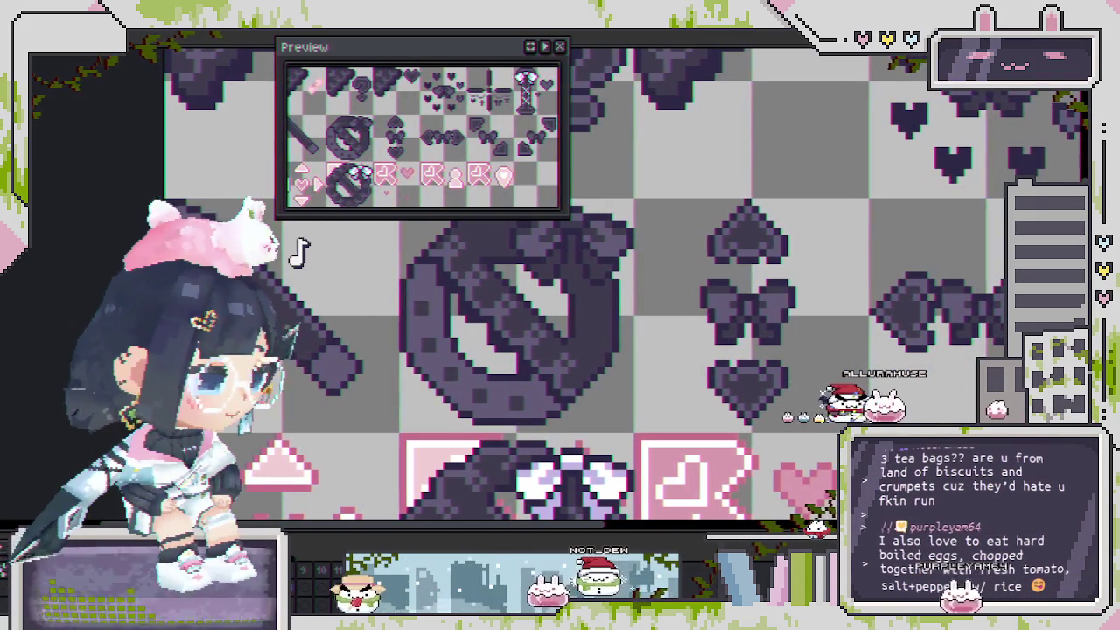
Name the new layer 'lace' in Layer Properties.
key(shift+p)
key(Return)
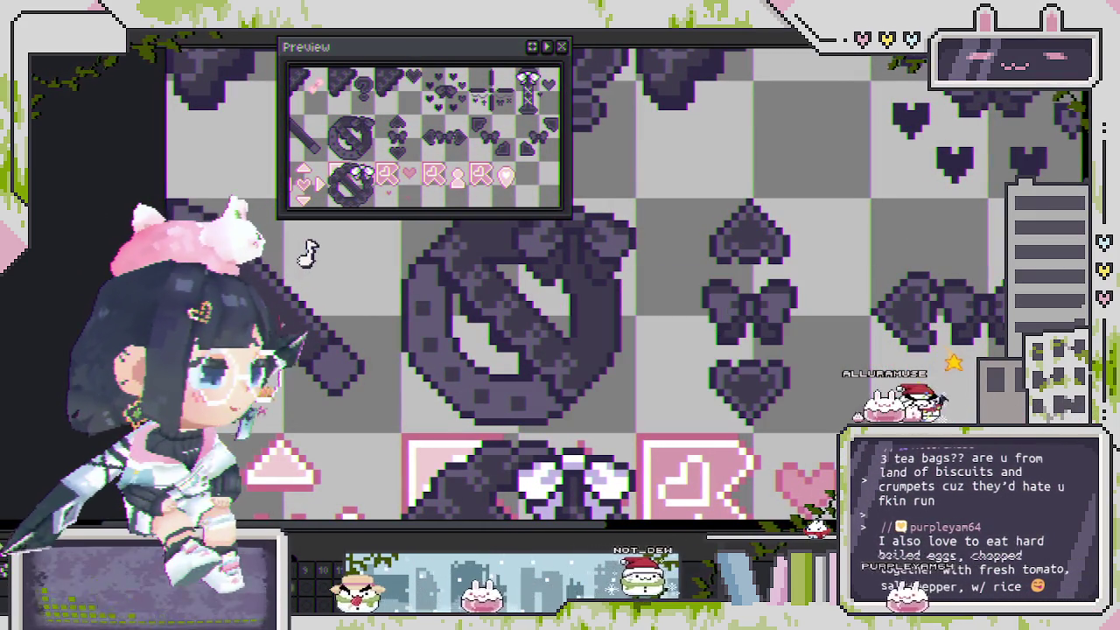
scroll(312, 254, down, 1)
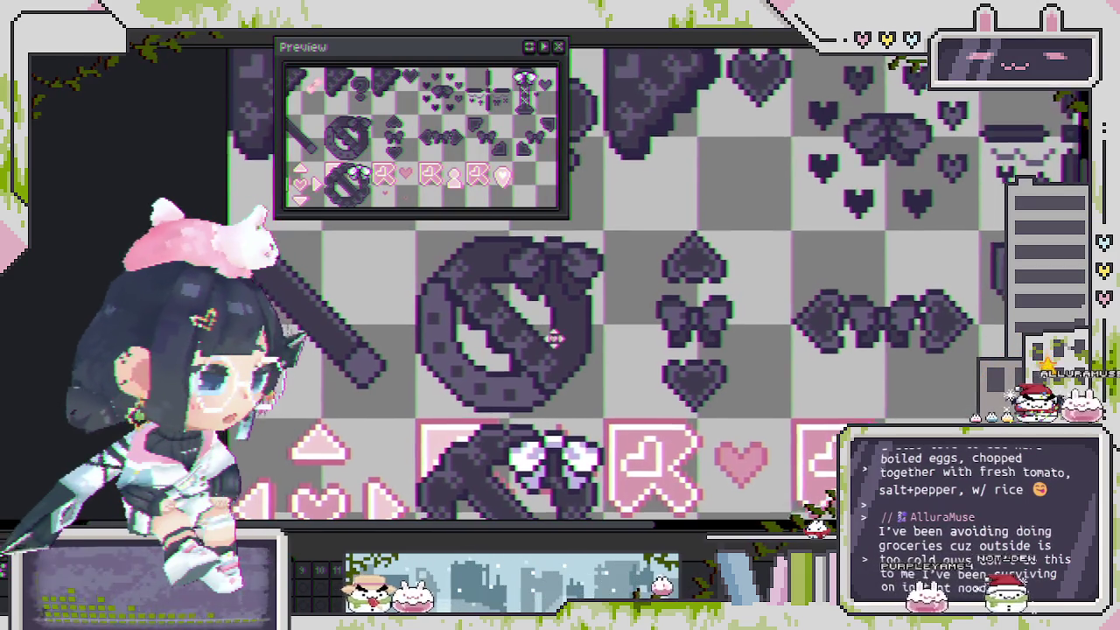
scroll(436, 365, up, 1)
scroll(431, 278, down, 3)
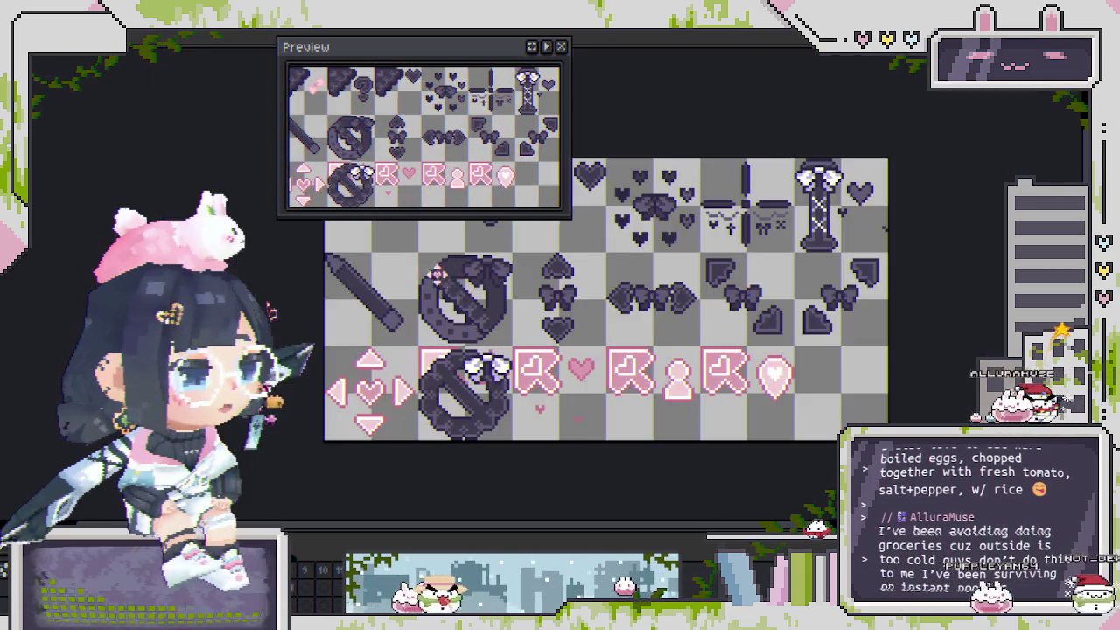
scroll(490, 380, up, 3)
scroll(450, 336, up, 1)
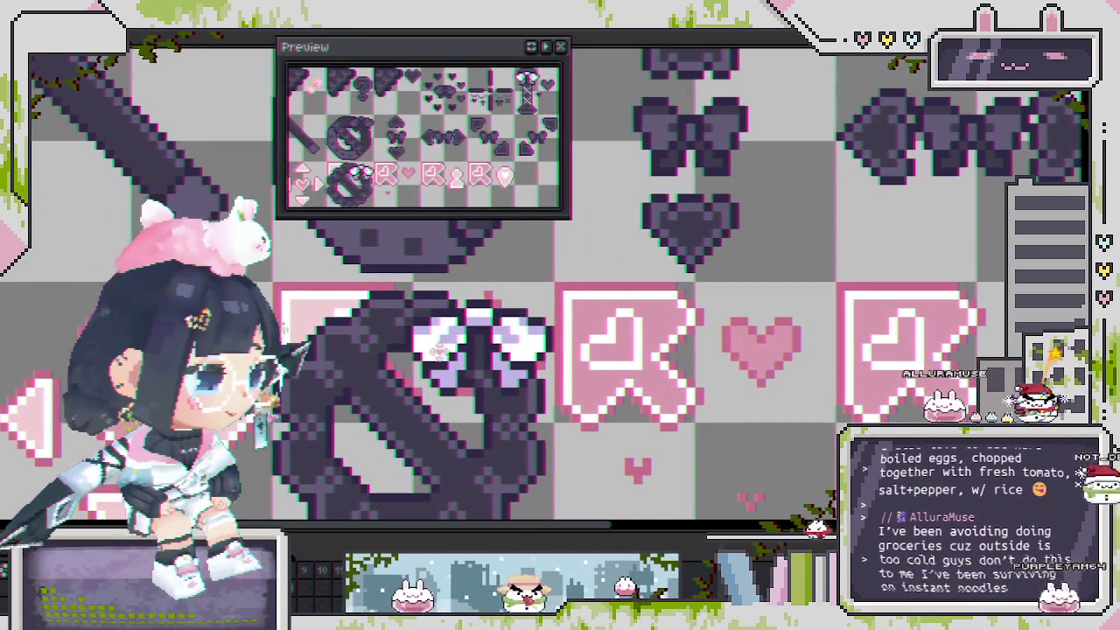
scroll(472, 365, down, 1)
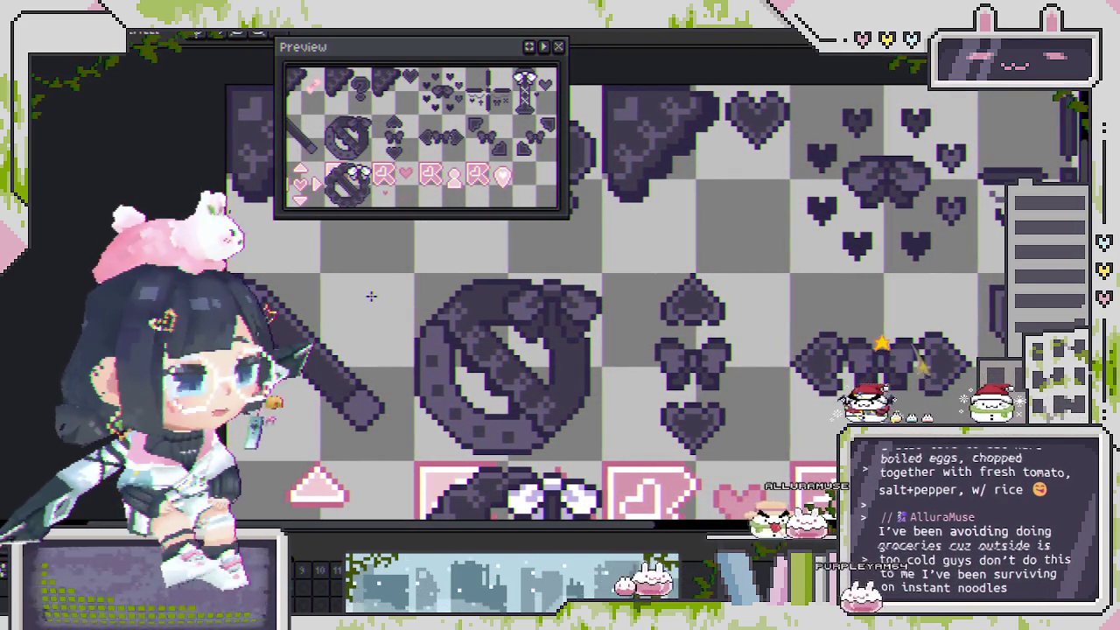
Zoom in on the dark diagonal bar and its white cross stitch.
scroll(372, 294, up, 1)
scroll(384, 383, up, 1)
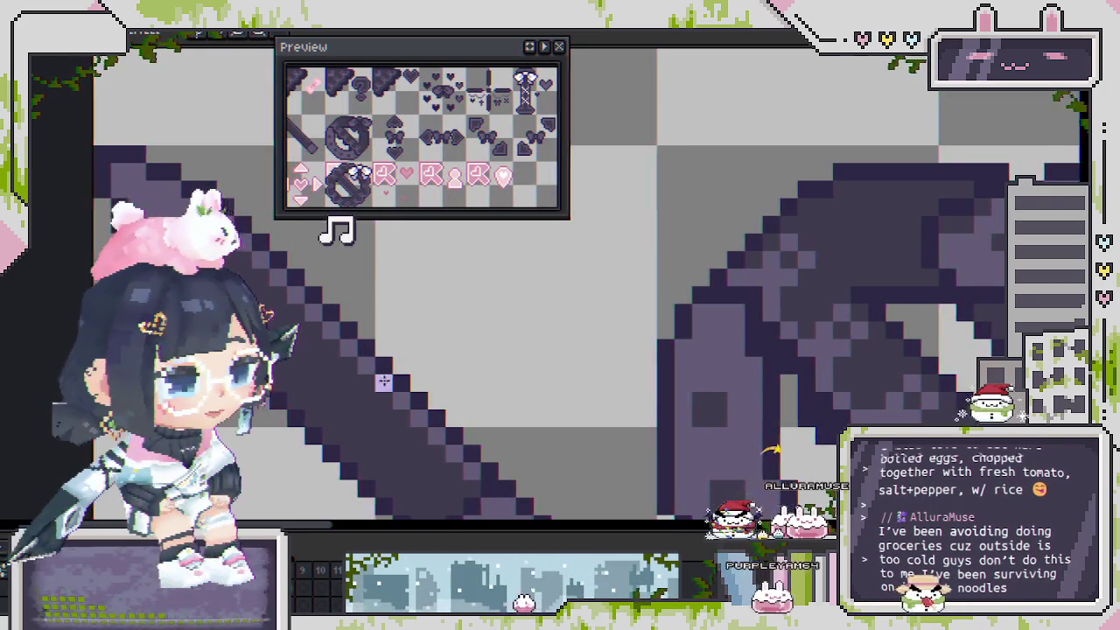
scroll(383, 383, down, 2)
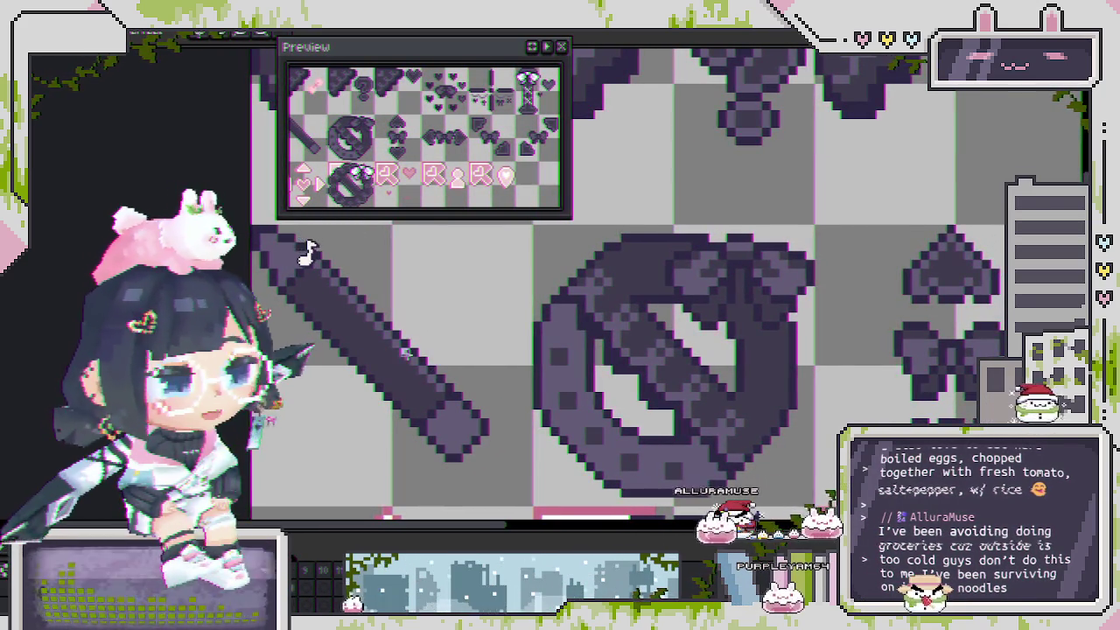
scroll(359, 351, up, 1)
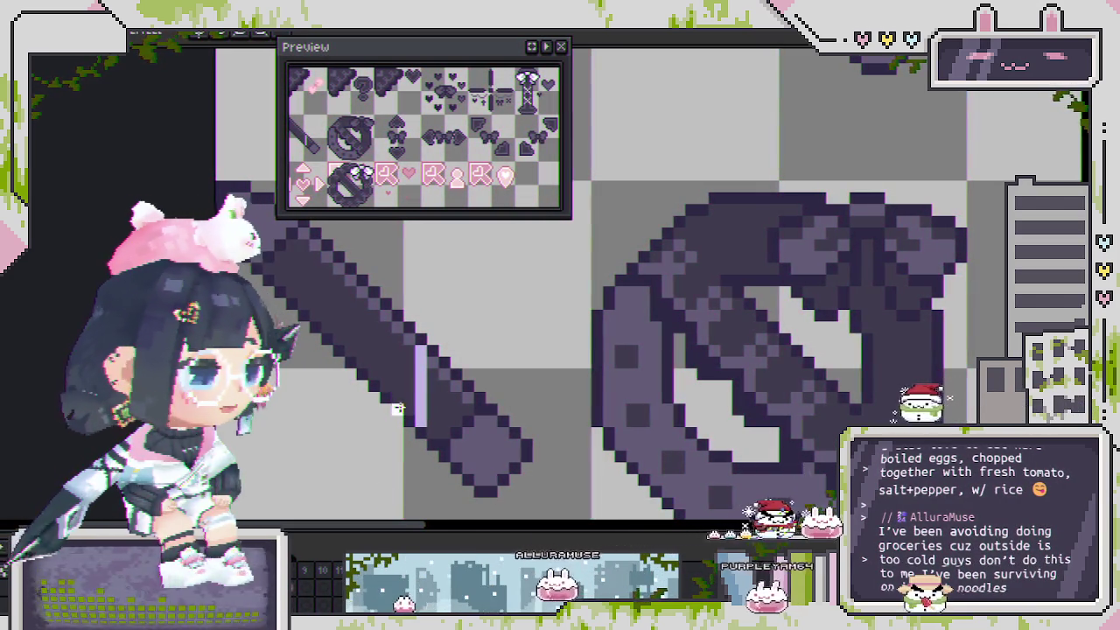
scroll(397, 412, up, 1)
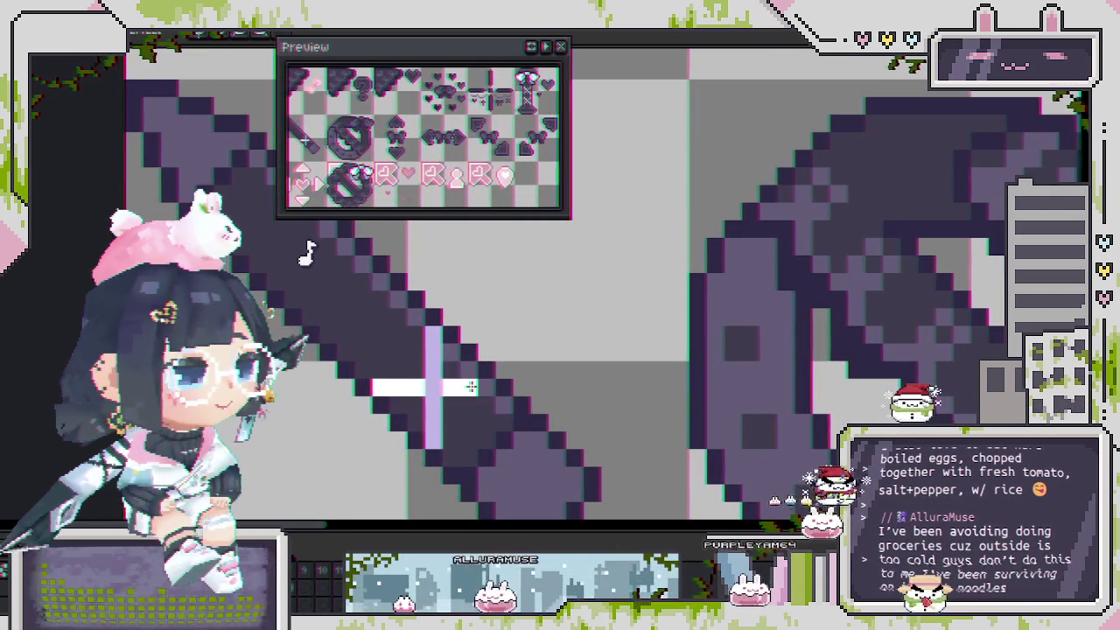
scroll(472, 388, down, 2)
scroll(437, 381, up, 2)
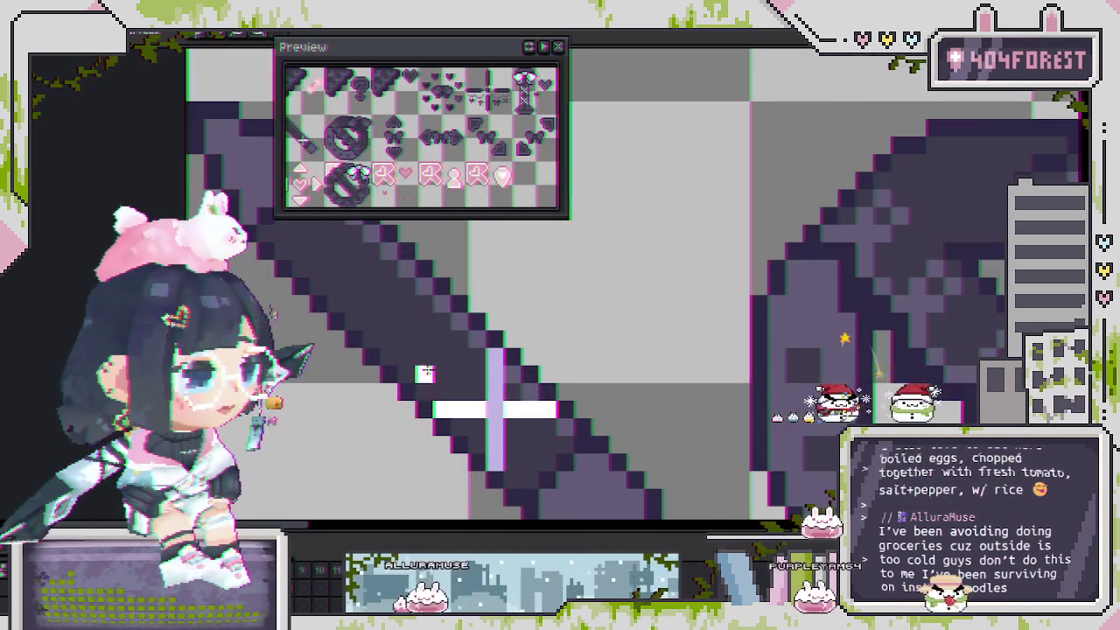
scroll(422, 395, down, 1)
Select the white cross and stamp two copies further up the bar.
drag(500, 437, 411, 350)
drag(467, 407, 398, 339)
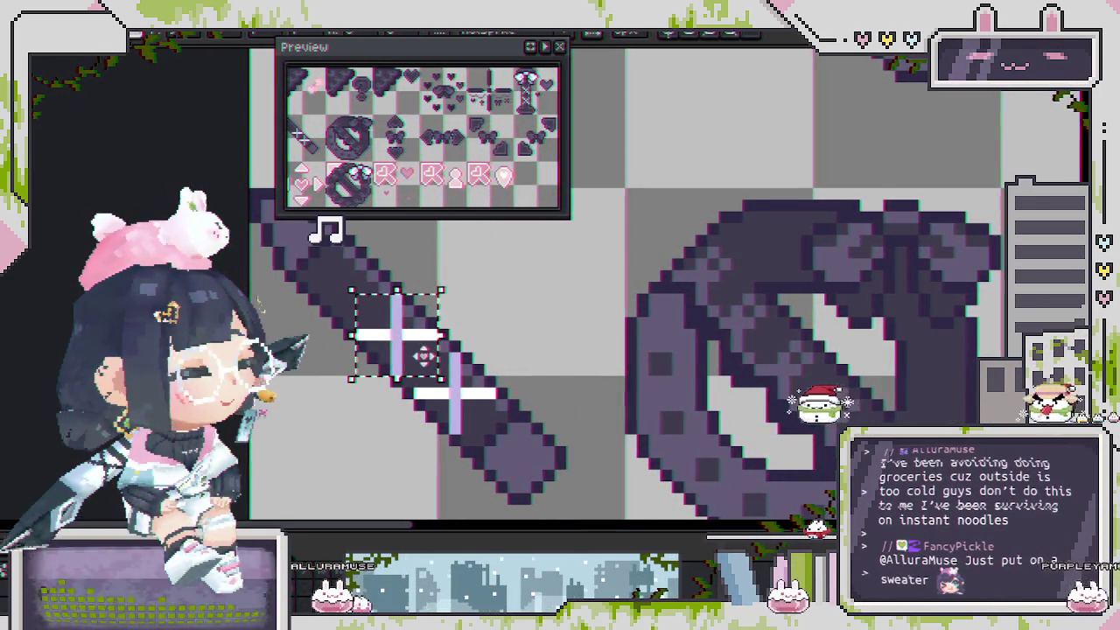
drag(455, 385, 406, 331)
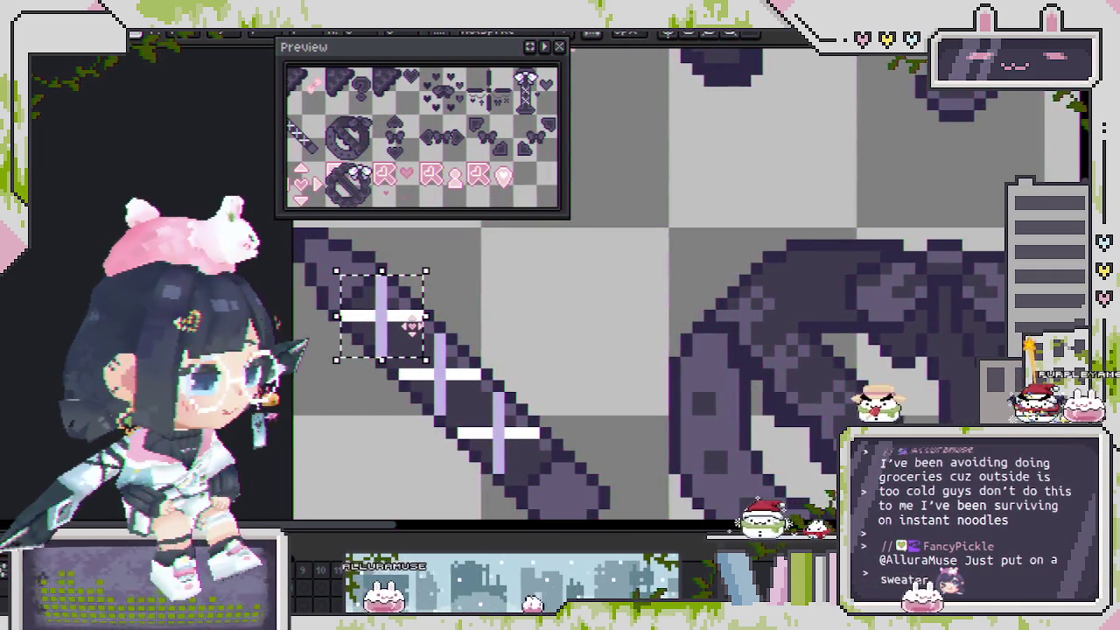
scroll(411, 326, down, 2)
scroll(437, 346, down, 1)
scroll(477, 375, down, 1)
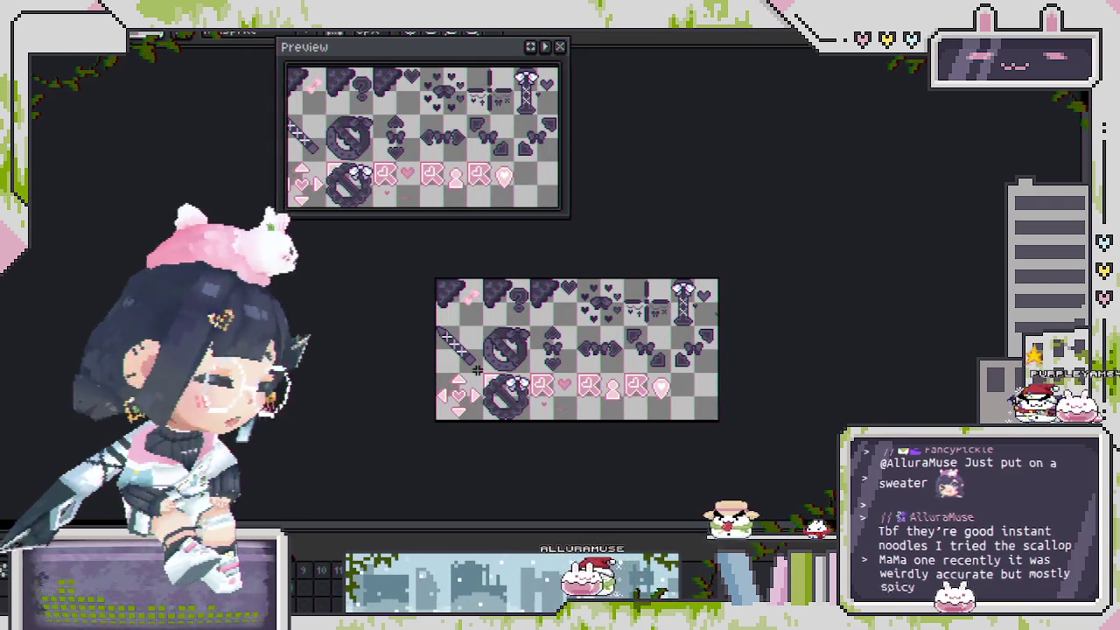
scroll(475, 372, up, 2)
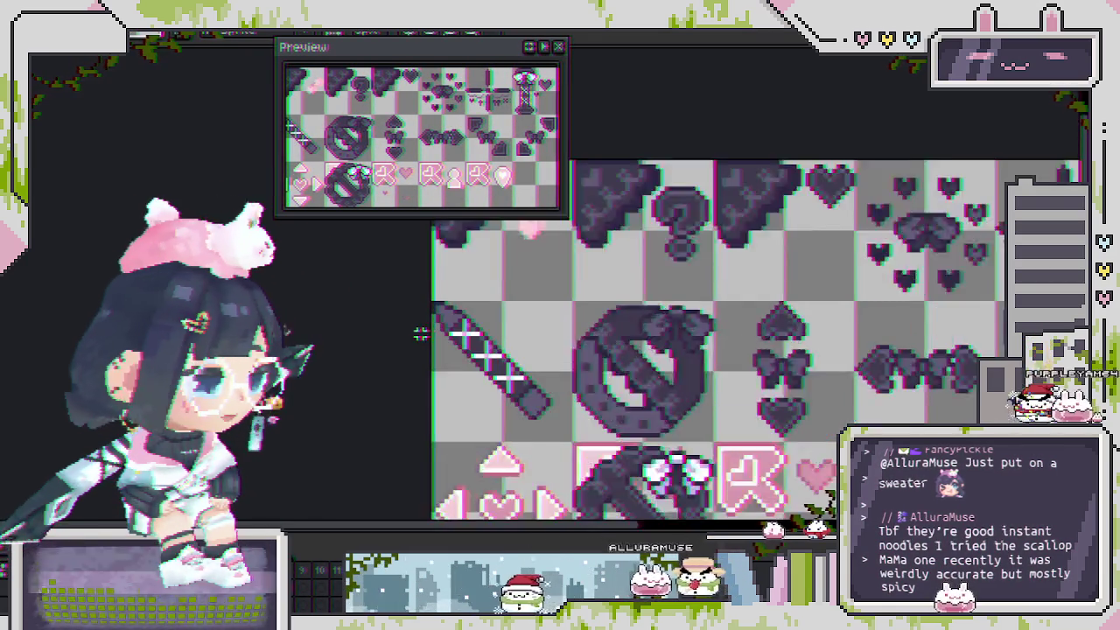
scroll(499, 354, up, 1)
scroll(516, 341, up, 1)
scroll(538, 328, down, 2)
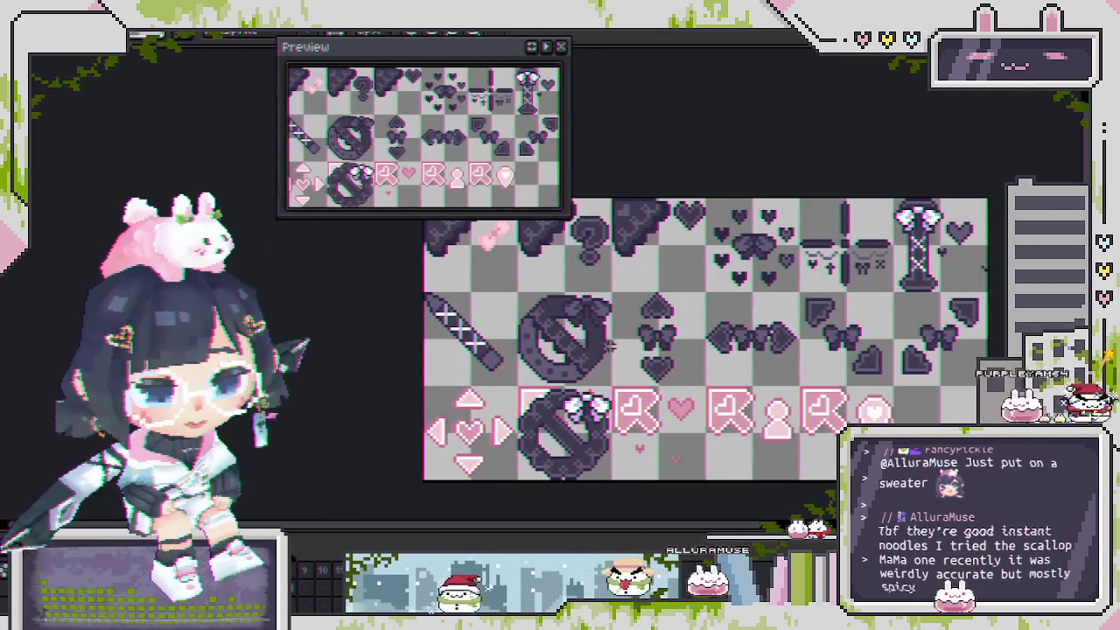
scroll(555, 319, up, 1)
scroll(573, 308, down, 1)
scroll(614, 306, up, 1)
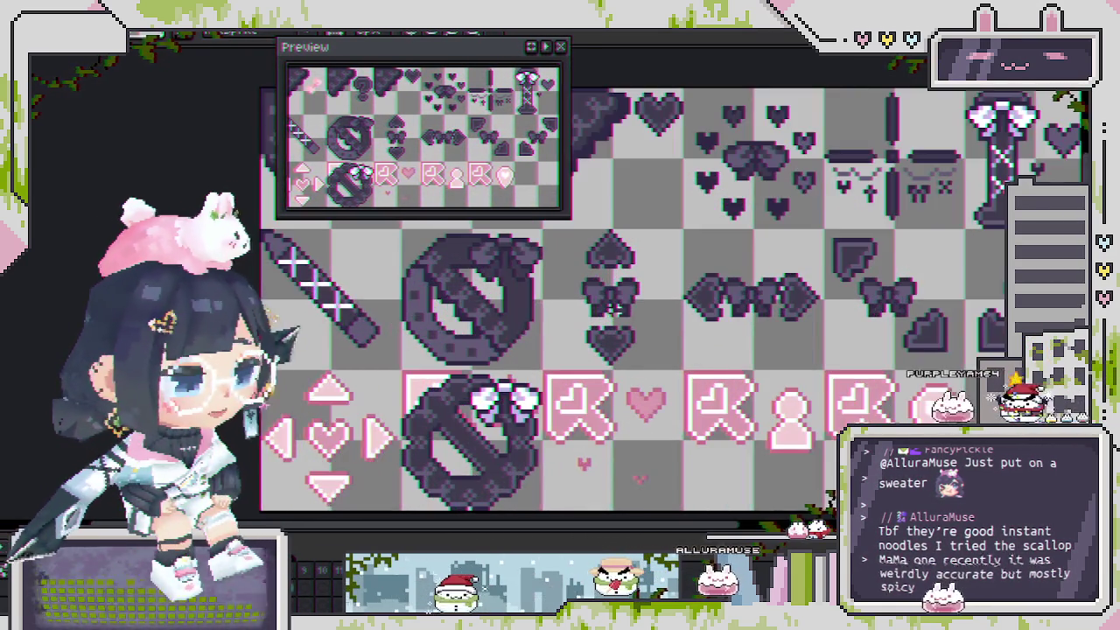
scroll(603, 313, up, 1)
scroll(581, 323, up, 1)
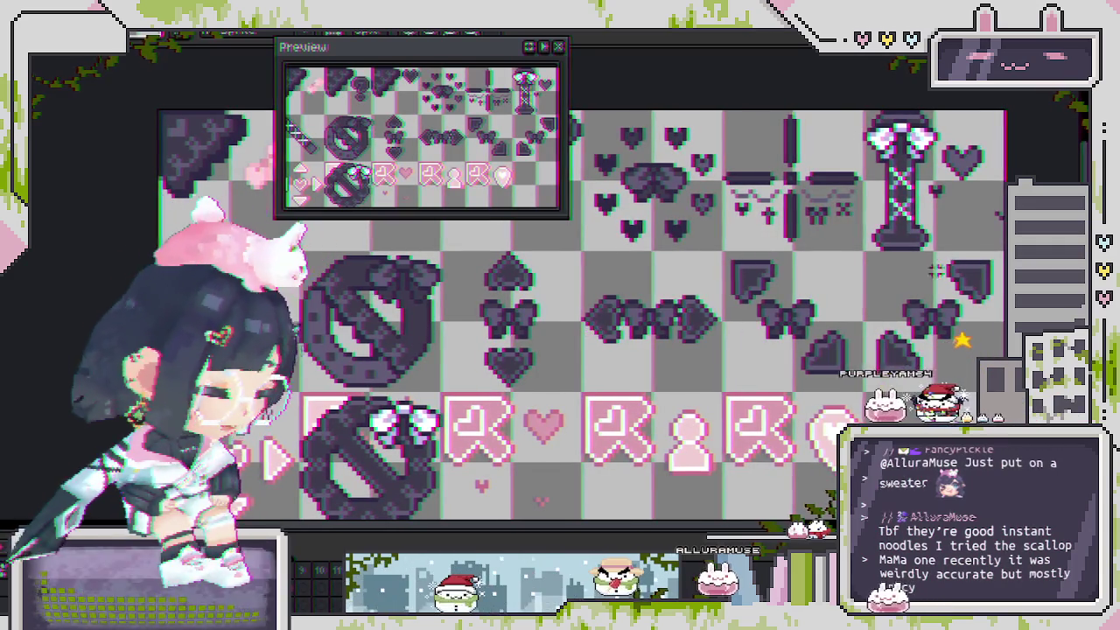
scroll(980, 229, up, 1)
scroll(950, 249, up, 1)
scroll(914, 276, up, 1)
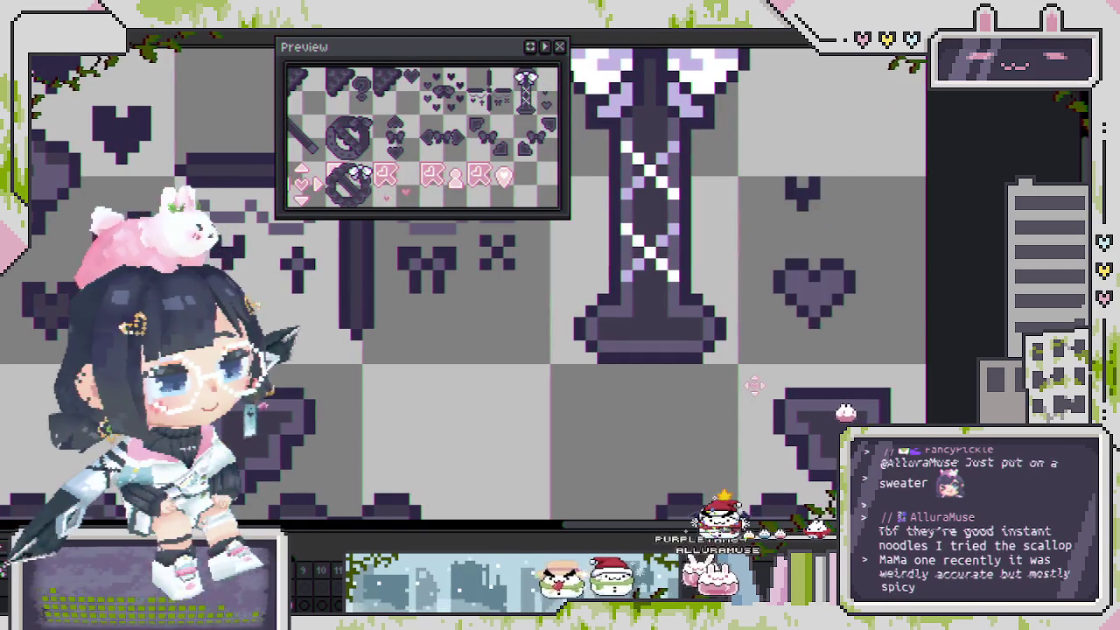
scroll(754, 385, down, 1)
scroll(754, 384, down, 1)
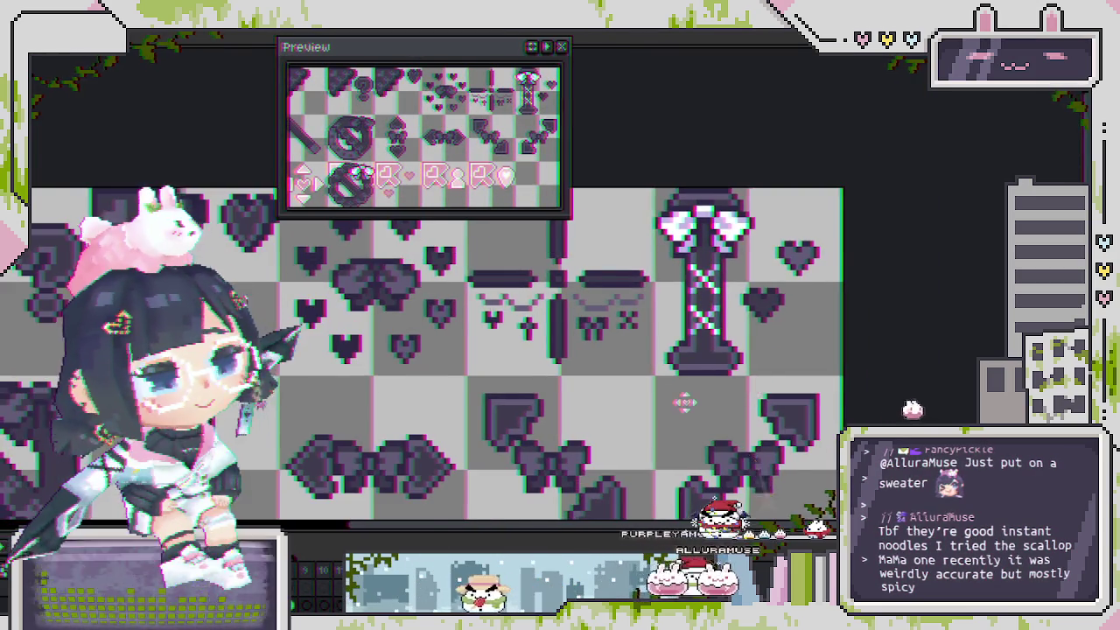
scroll(682, 393, down, 1)
drag(254, 275, 337, 230)
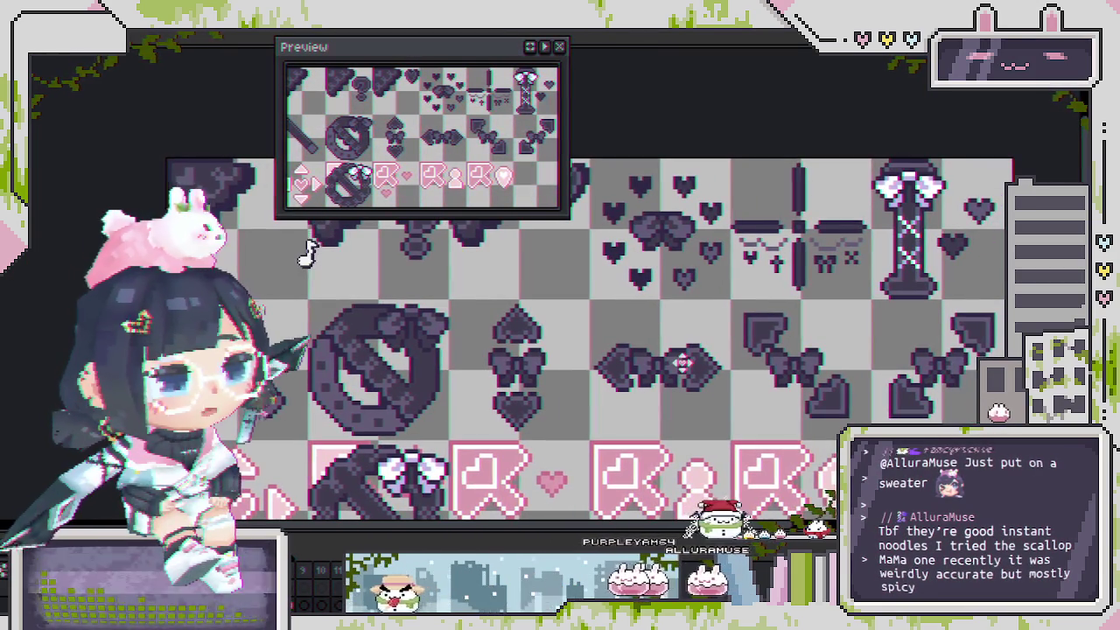
right_click(325, 230)
key(Escape)
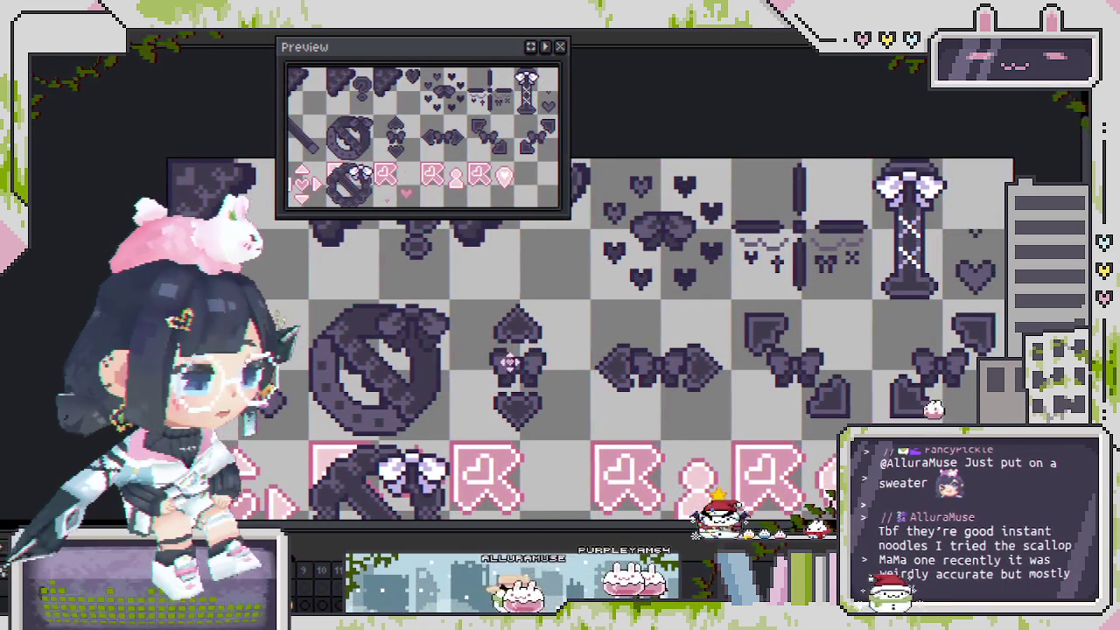
drag(716, 470, 753, 417)
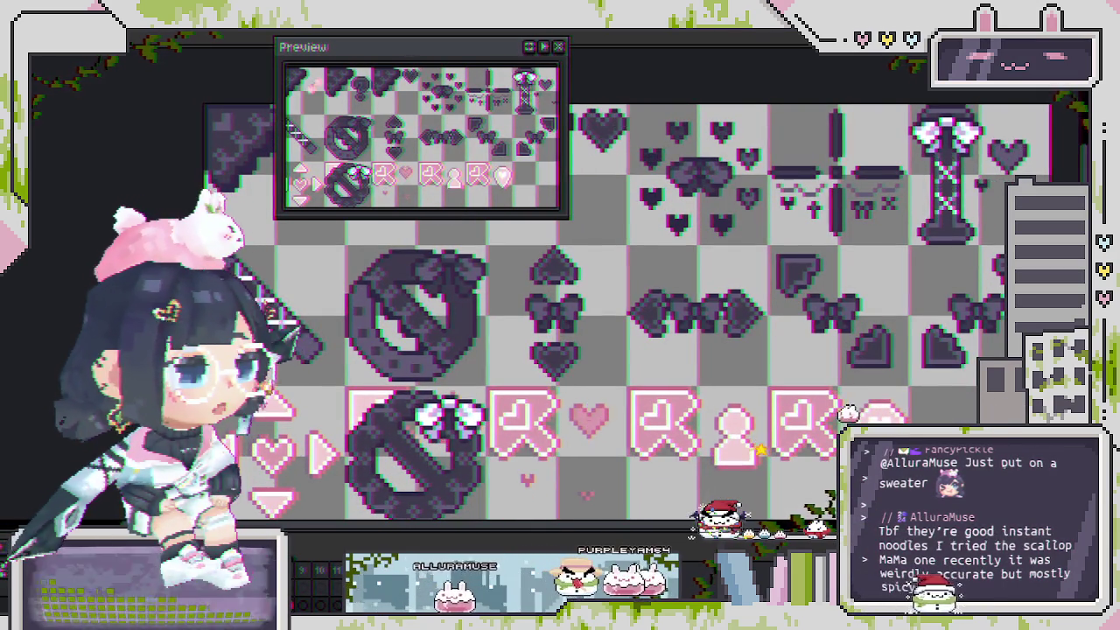
scroll(560, 306, up, 1)
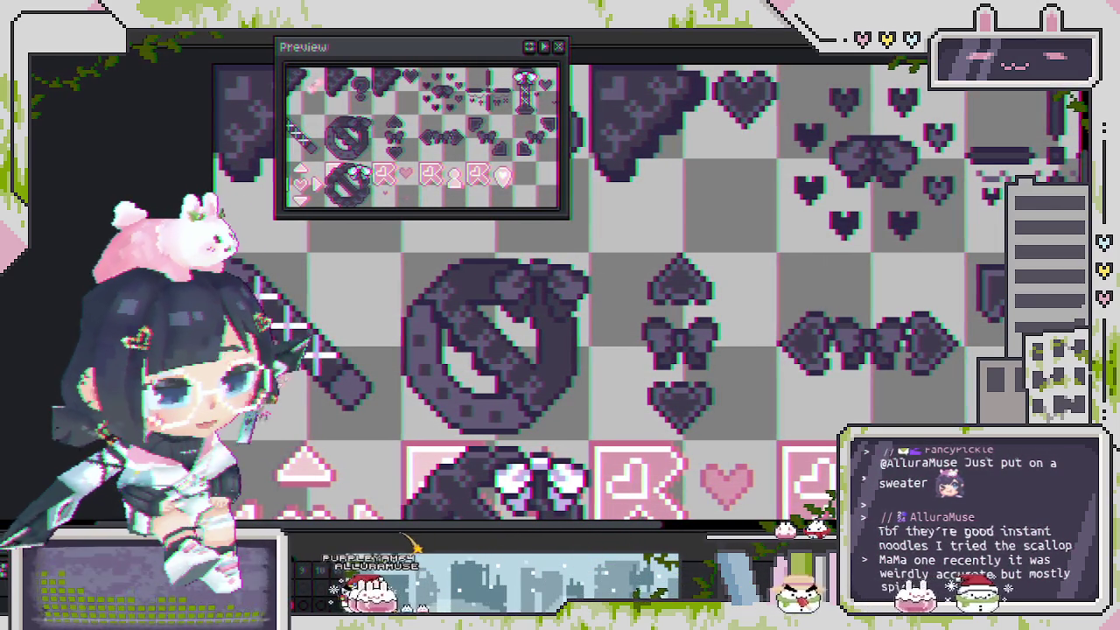
scroll(284, 359, up, 1)
Zoom out to fit the sheet and marquee-select the heart, bow and heart column.
scroll(297, 254, down, 2)
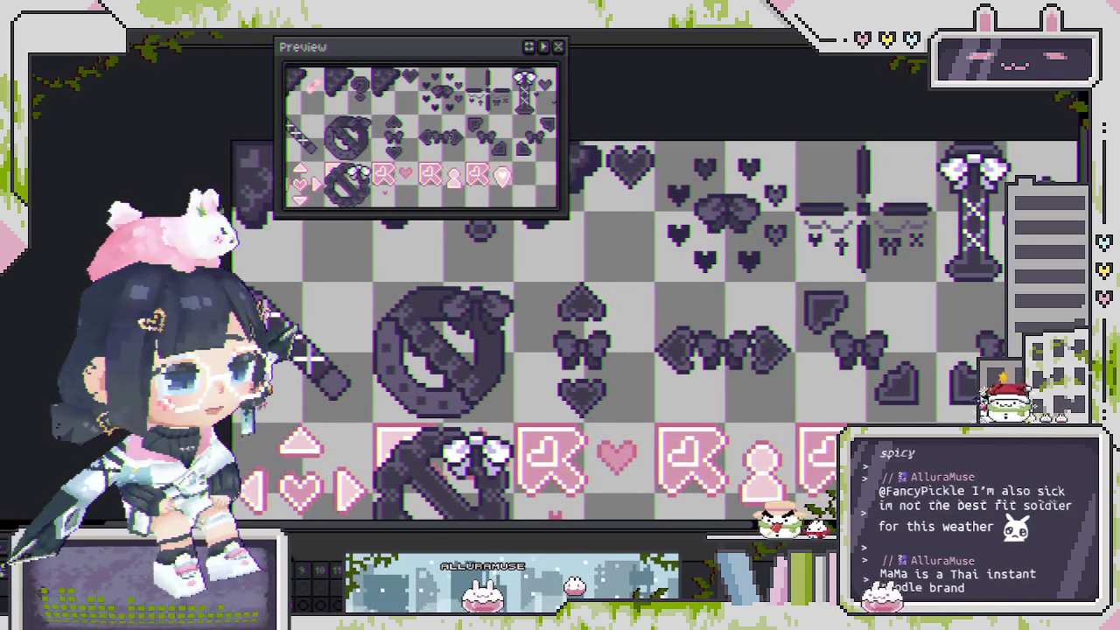
scroll(428, 219, down, 1)
scroll(428, 219, down, 1)
scroll(428, 218, down, 1)
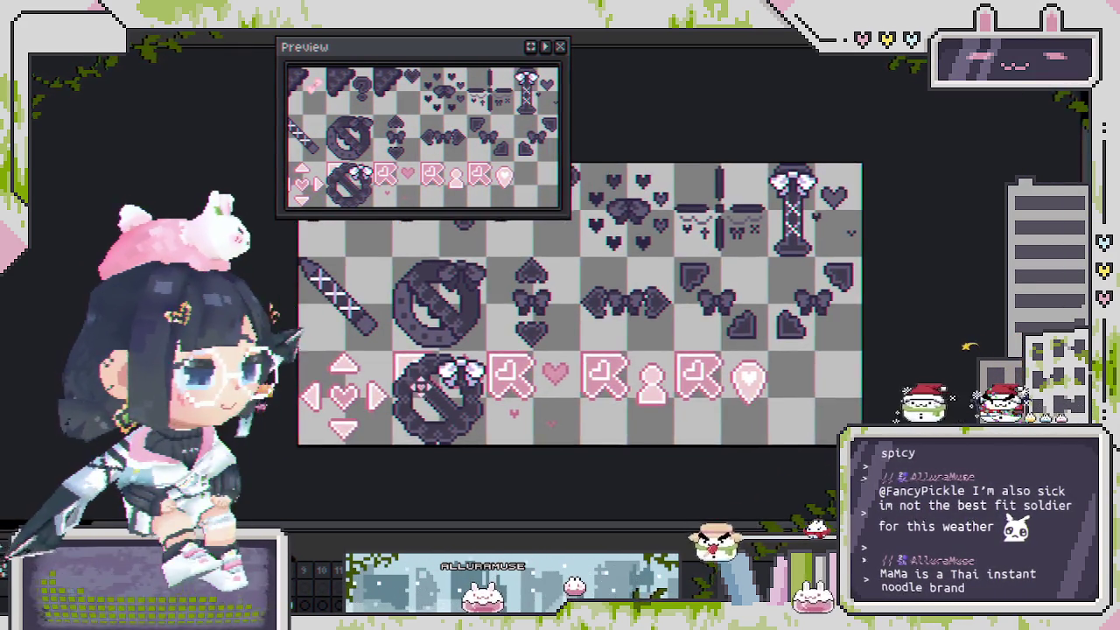
middle_click(419, 385)
drag(574, 282, 602, 371)
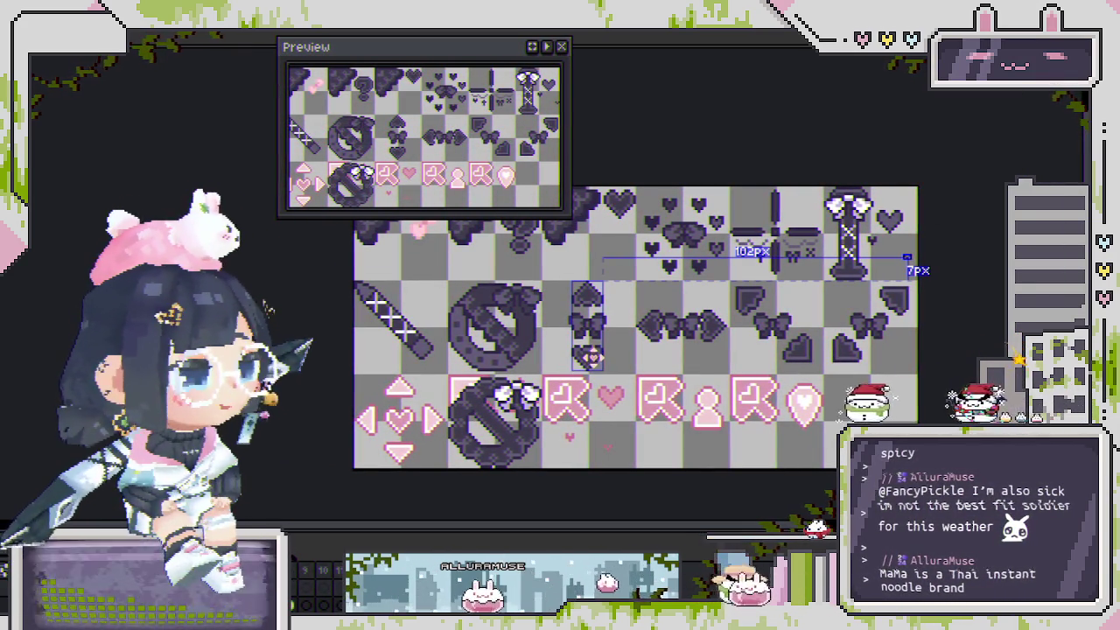
key(ctrl+d)
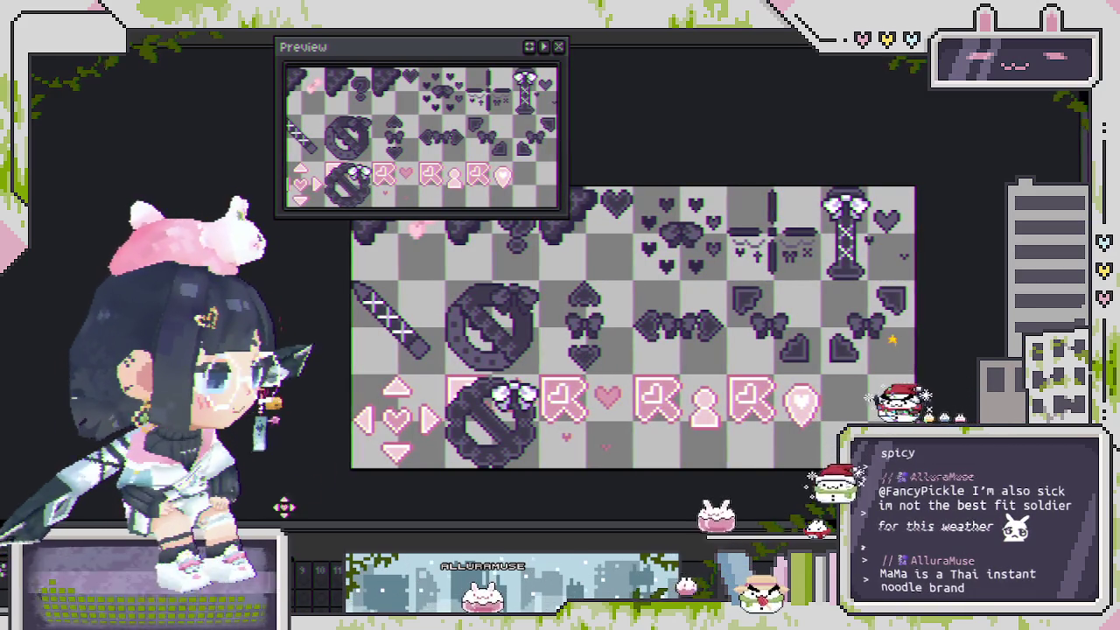
mouse_move(480, 292)
mouse_down()
mouse_move(421, 359)
mouse_move(495, 245)
mouse_up()
key(ctrl+z)
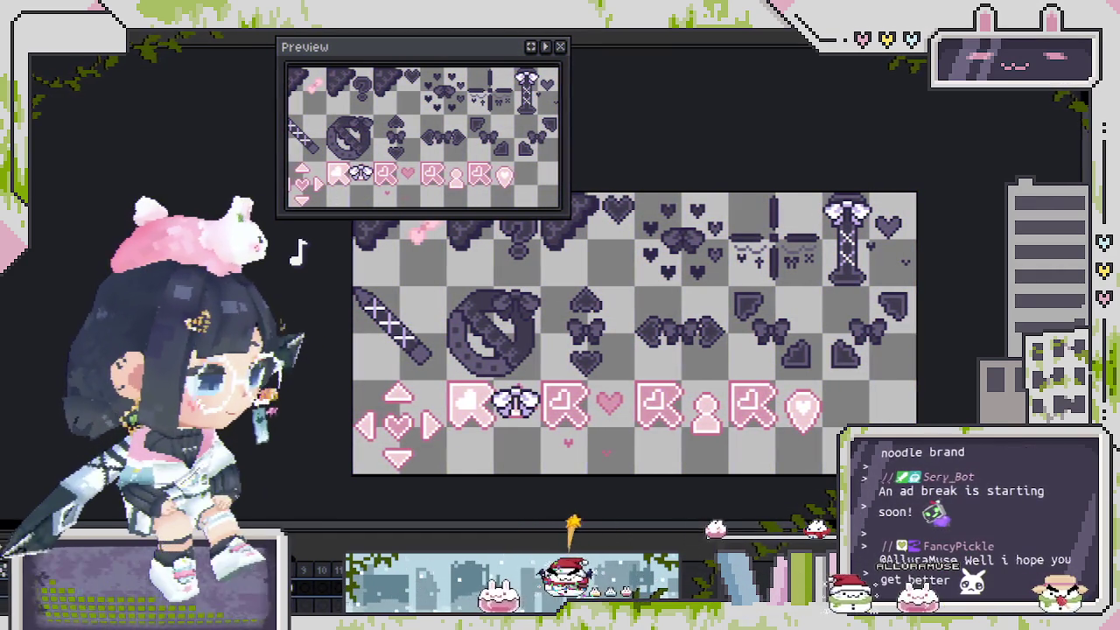
scroll(301, 252, up, 1)
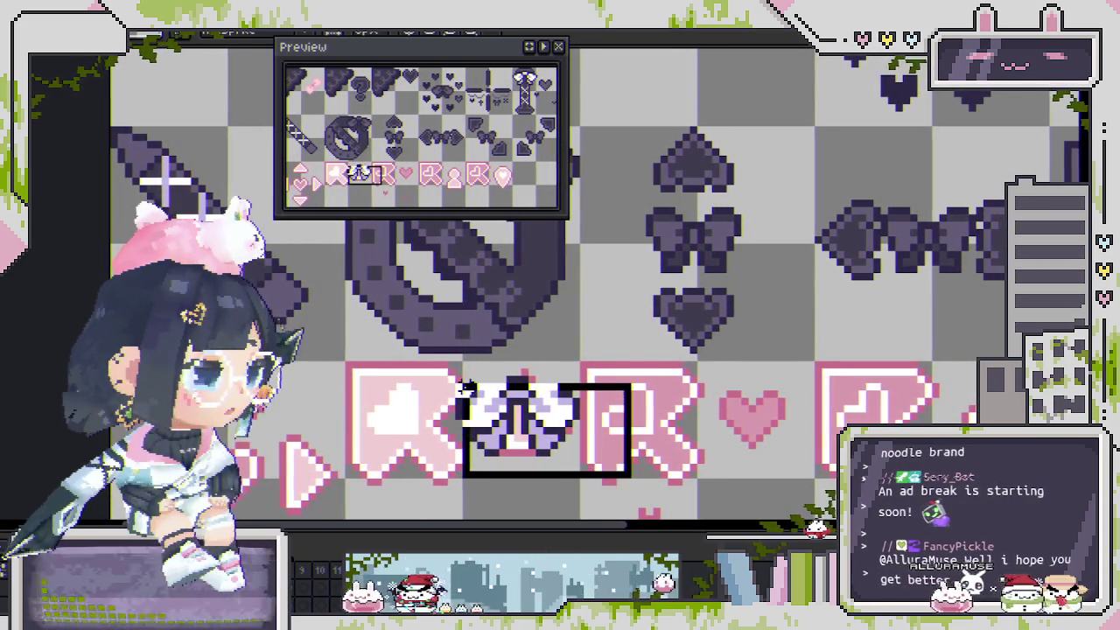
Select the pale bow tile in the pink badge row and paste the pink up-arrow over it.
drag(427, 372, 634, 480)
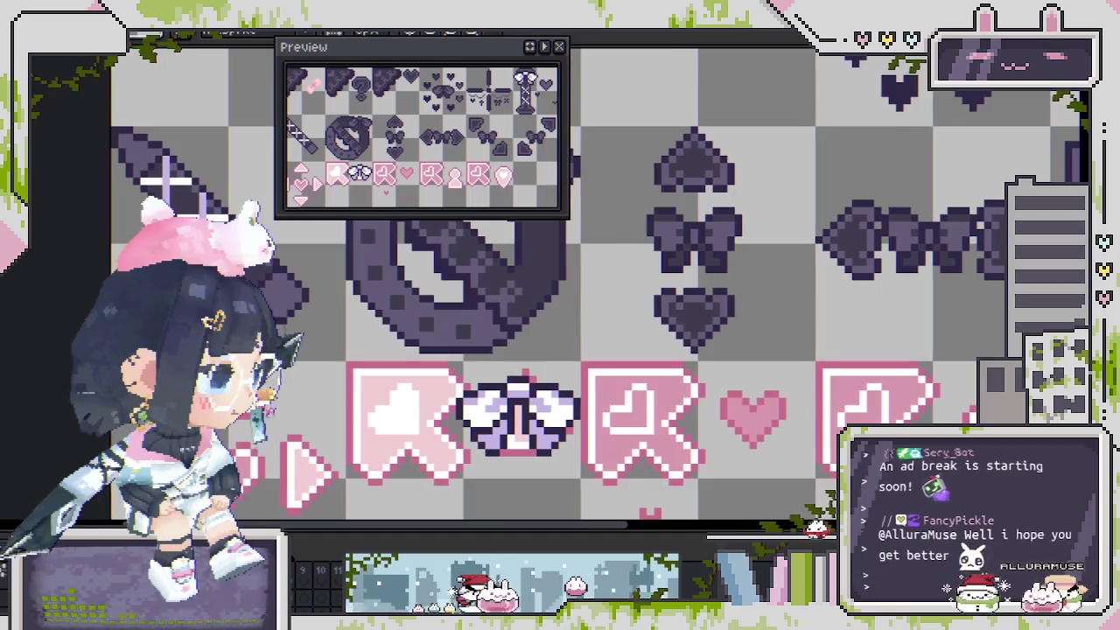
scroll(437, 271, down, 2)
scroll(437, 271, up, 1)
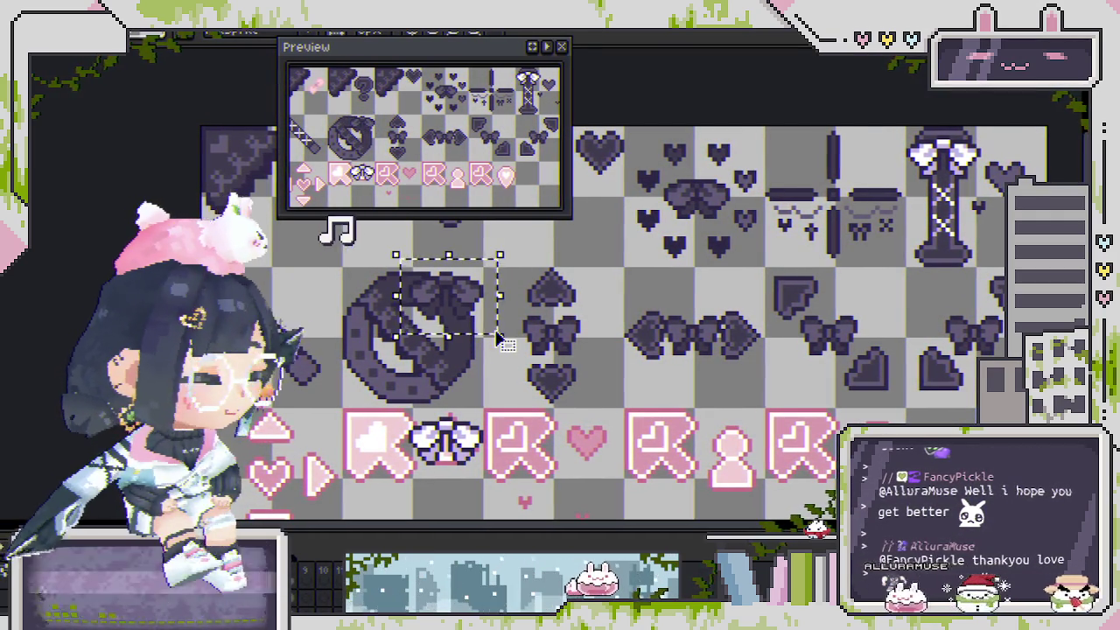
drag(495, 330, 549, 303)
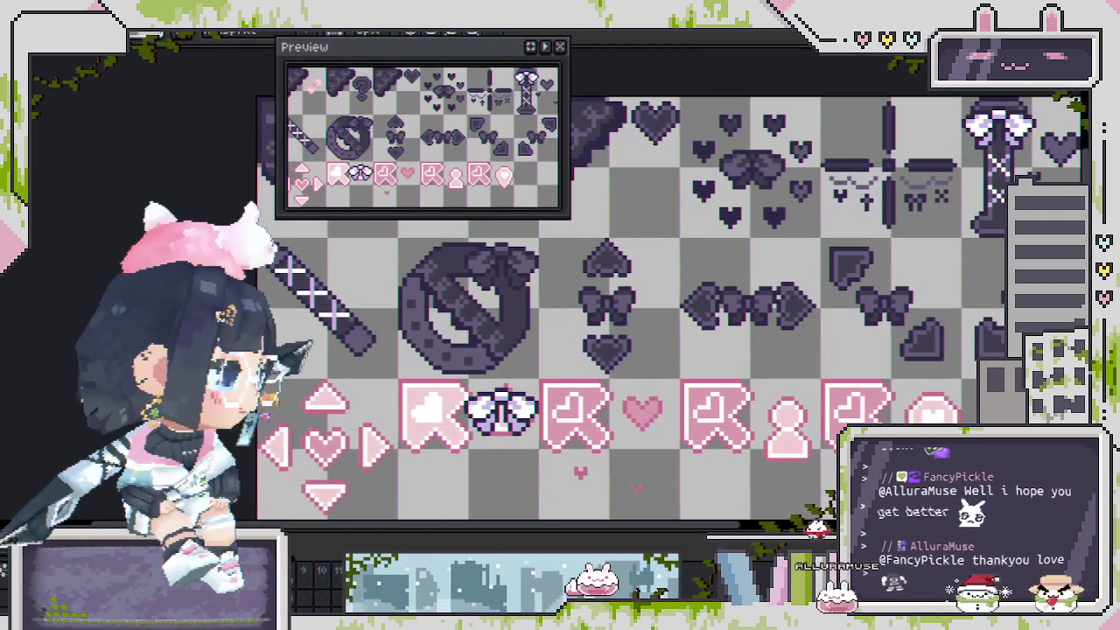
click(525, 404)
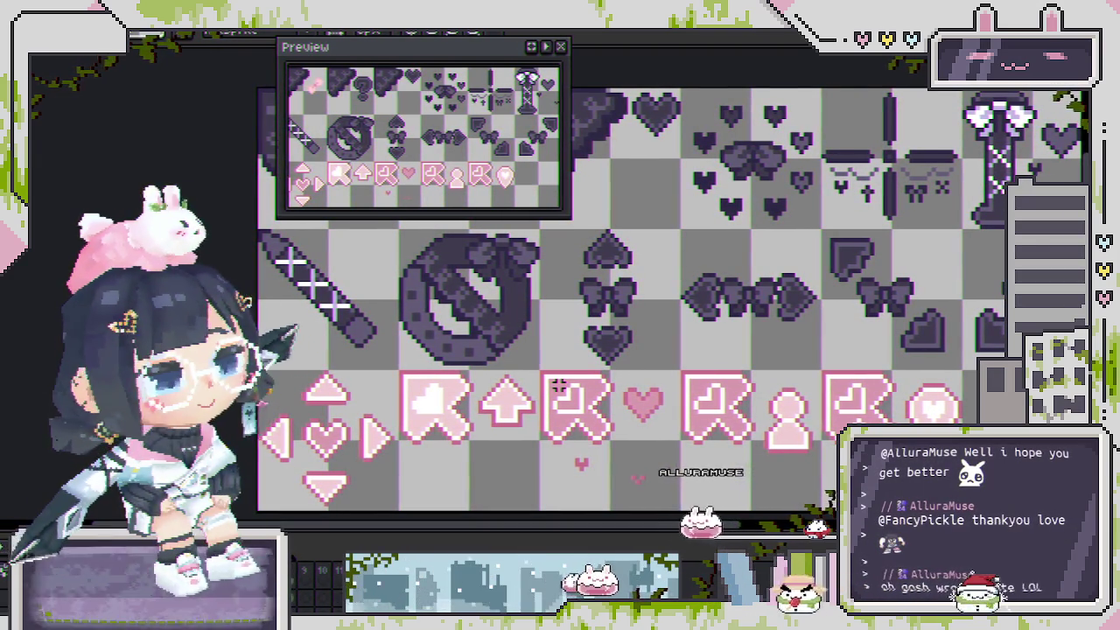
scroll(548, 392, up, 1)
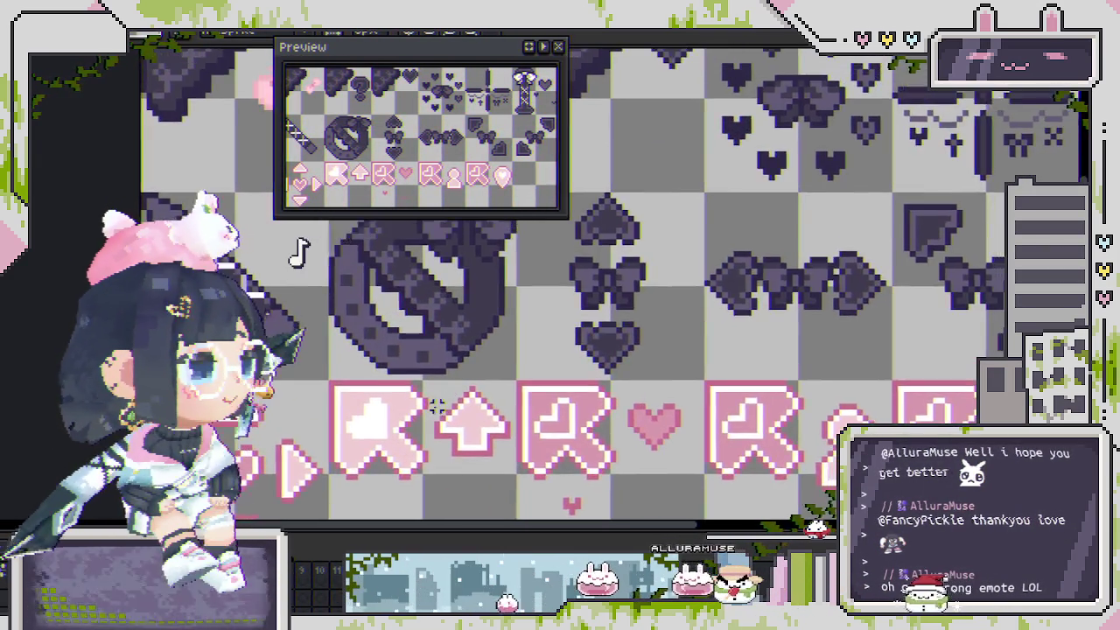
scroll(448, 412, down, 2)
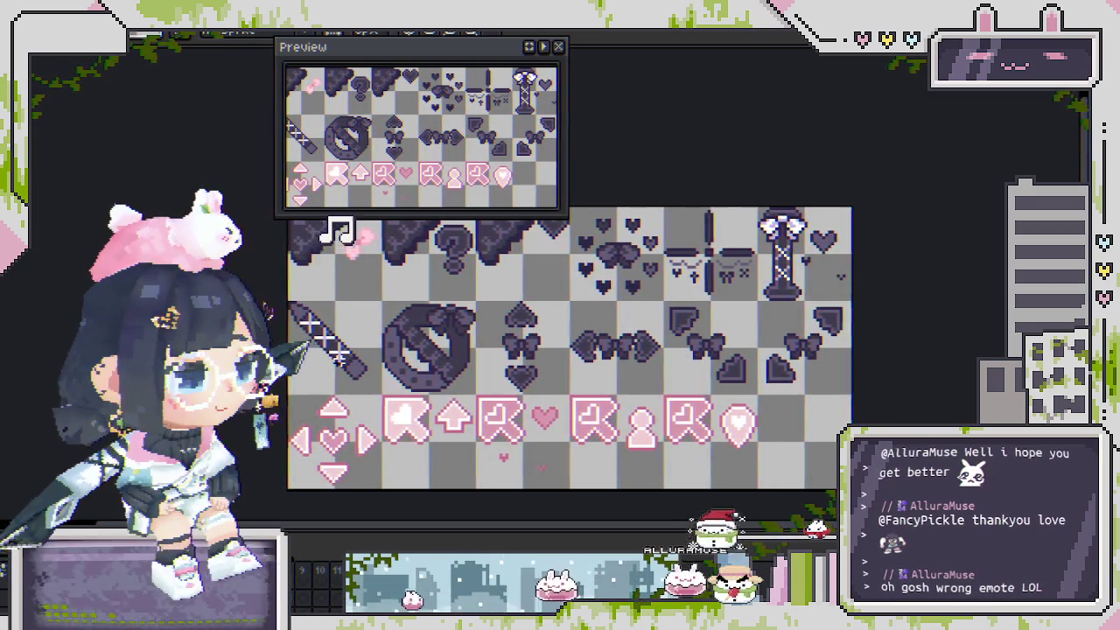
scroll(350, 355, up, 2)
scroll(350, 354, down, 1)
scroll(289, 306, up, 1)
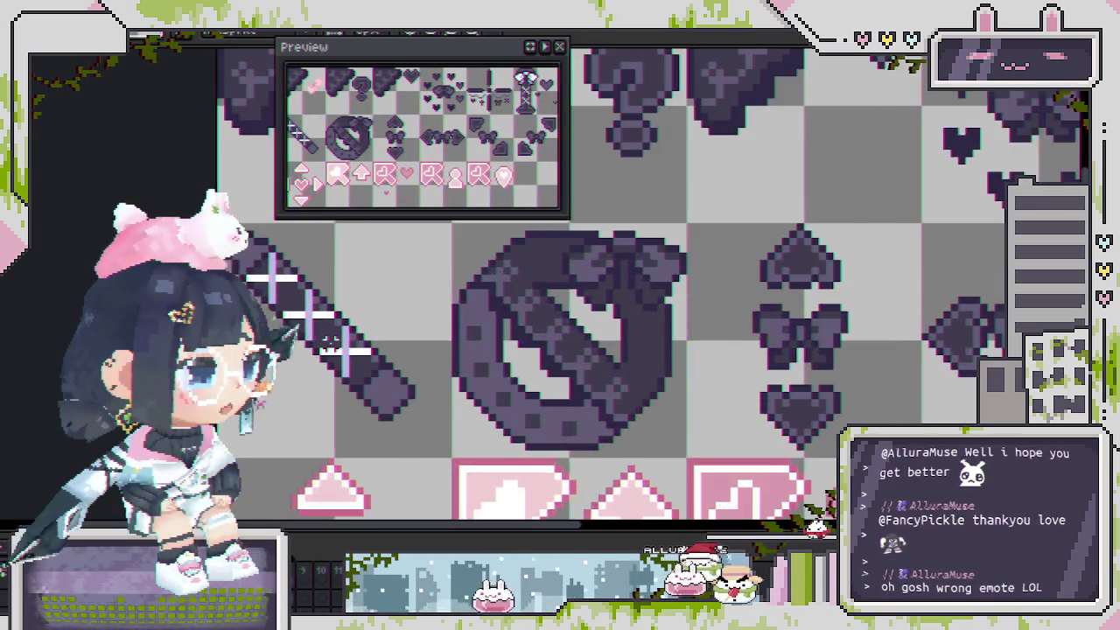
scroll(289, 306, up, 1)
drag(378, 378, 426, 382)
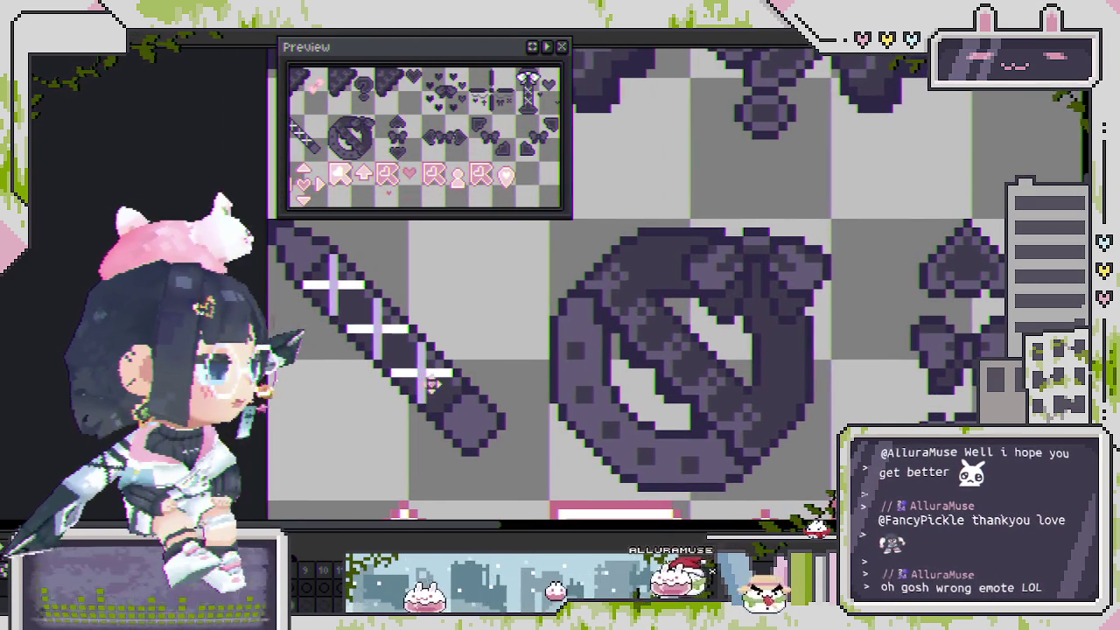
scroll(429, 398, up, 2)
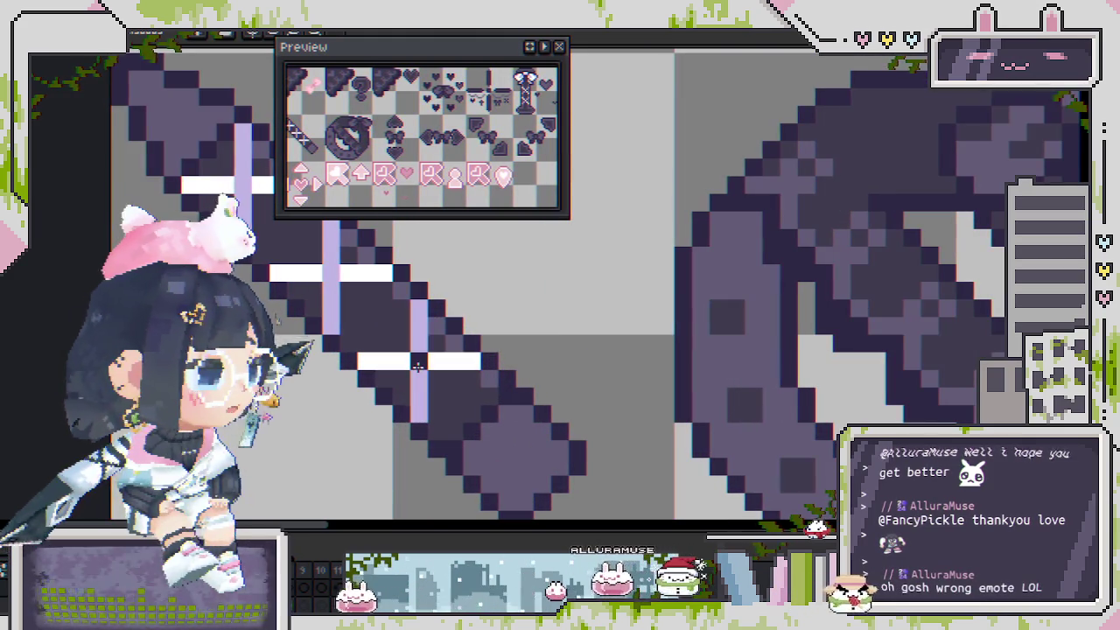
scroll(246, 185, down, 3)
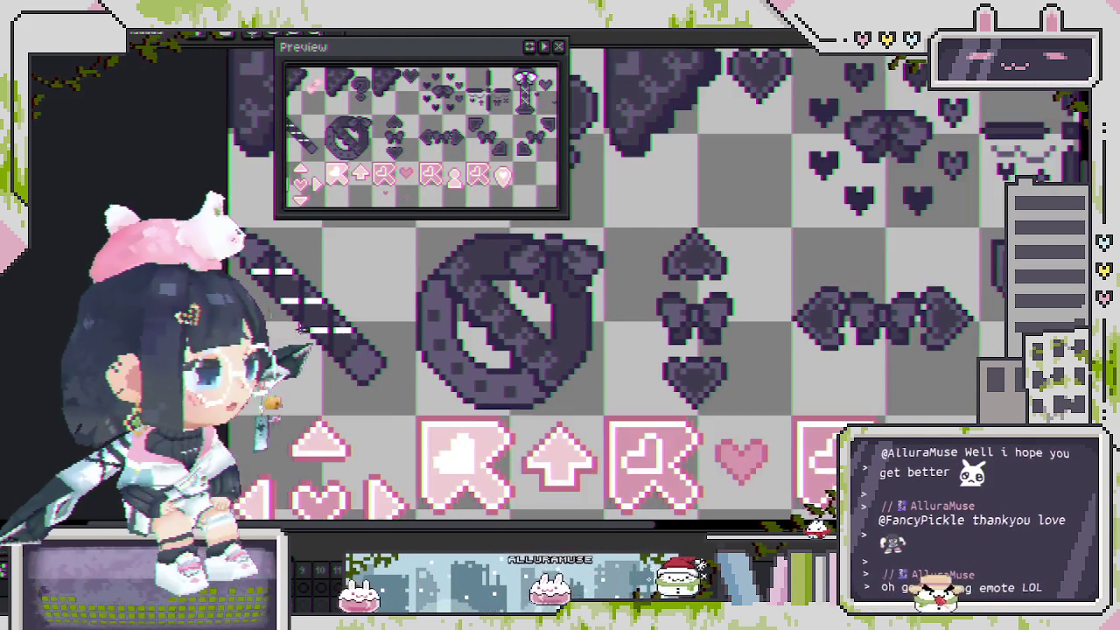
scroll(470, 398, up, 3)
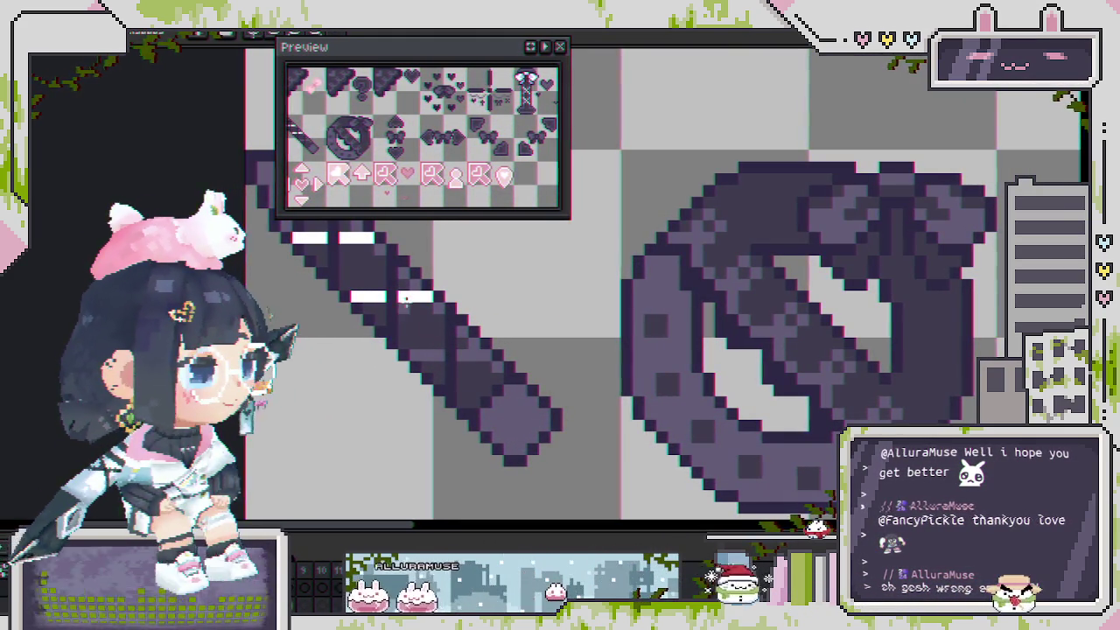
scroll(376, 372, down, 2)
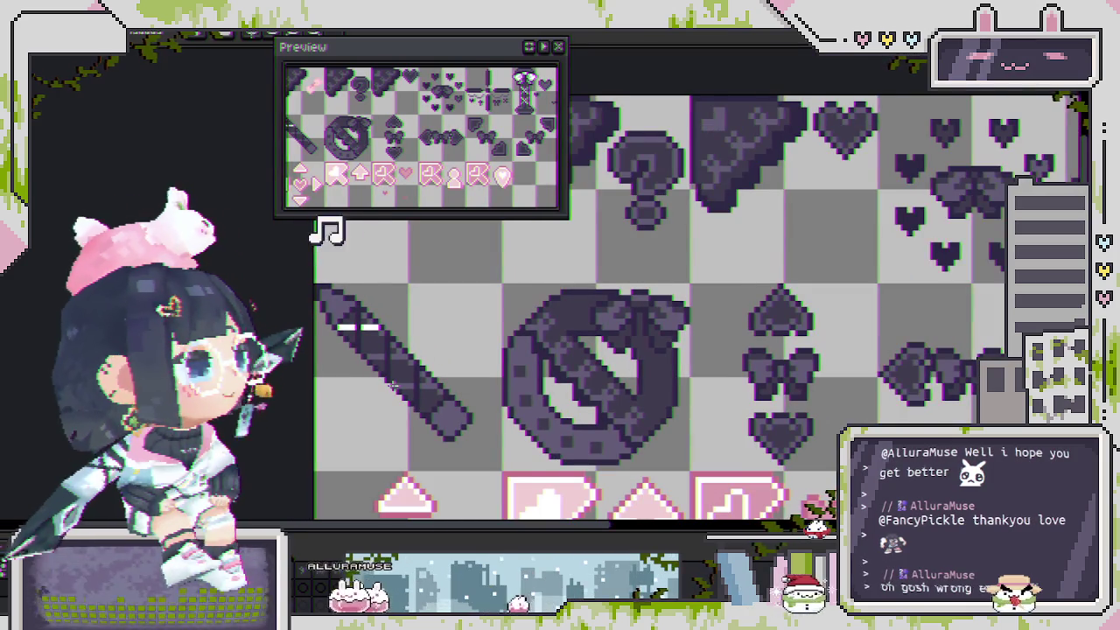
drag(376, 372, 459, 359)
mouse_move(420, 295)
mouse_down()
mouse_move(519, 392)
mouse_move(578, 398)
mouse_move(456, 403)
mouse_up()
scroll(457, 402, down, 1)
scroll(464, 393, down, 1)
scroll(490, 363, down, 3)
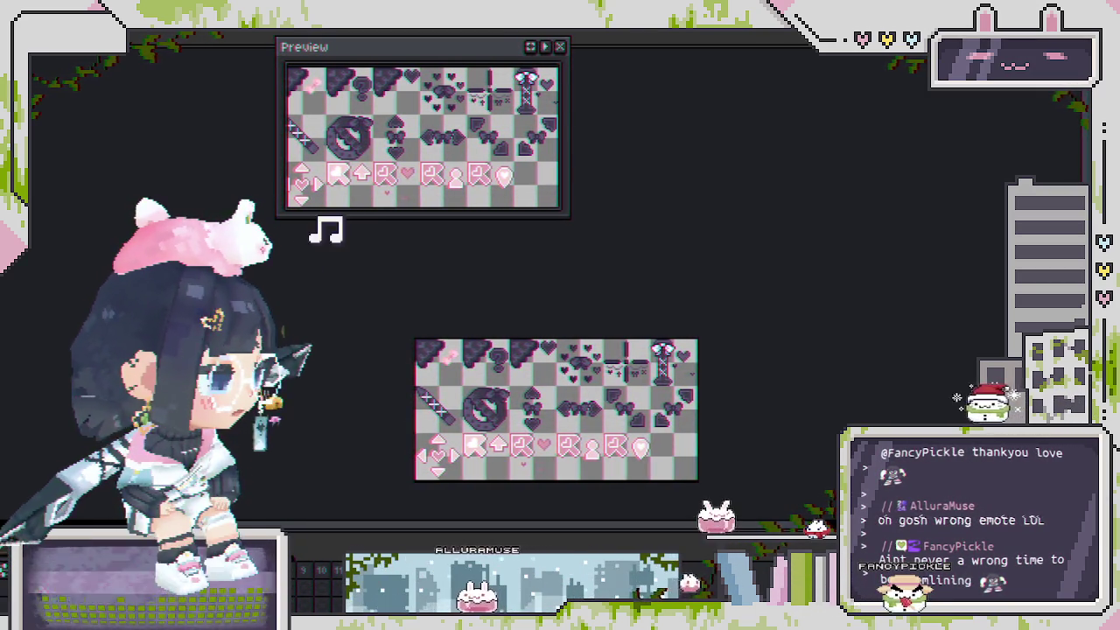
Nudge the pasted dark triangle piece left to uncover the heart, and set it in place.
scroll(560, 437, up, 1)
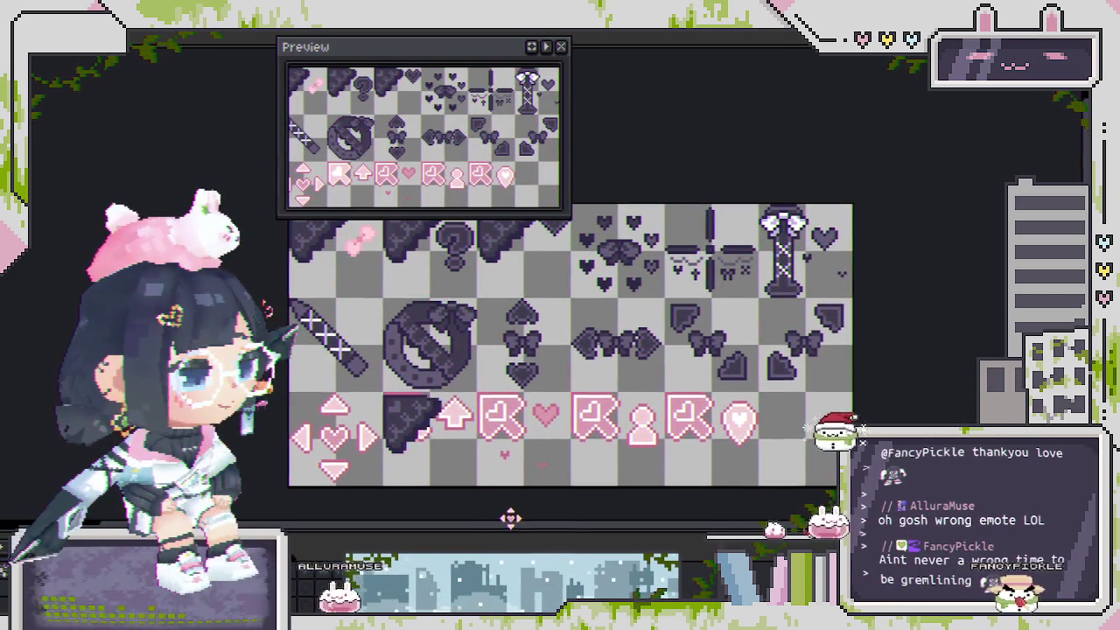
scroll(472, 350, up, 1)
scroll(470, 312, up, 1)
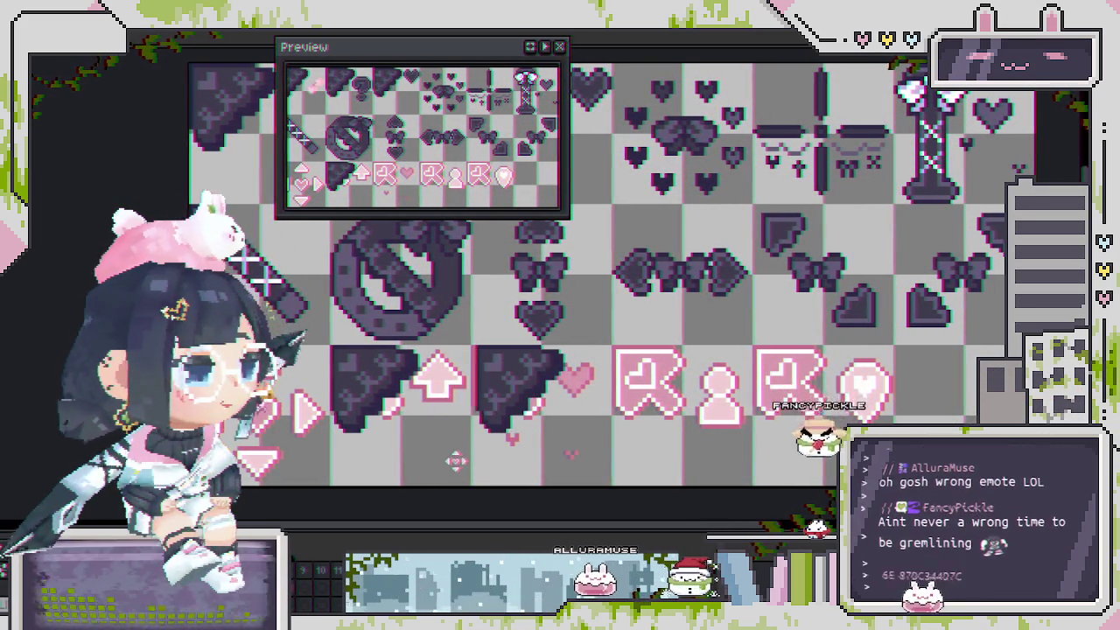
drag(457, 461, 451, 461)
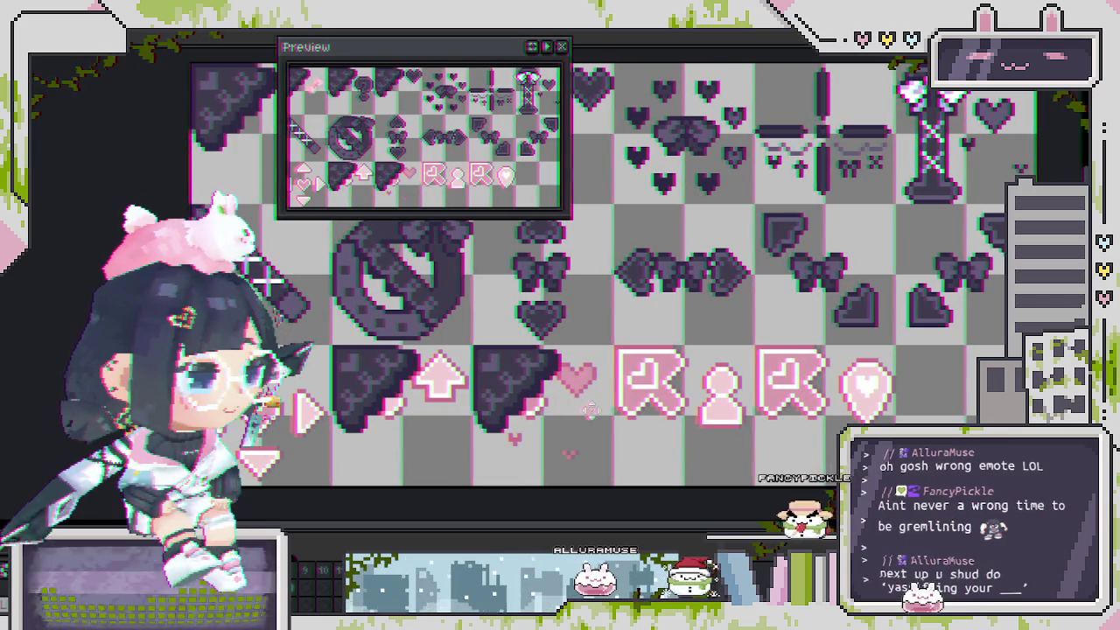
drag(515, 412, 514, 412)
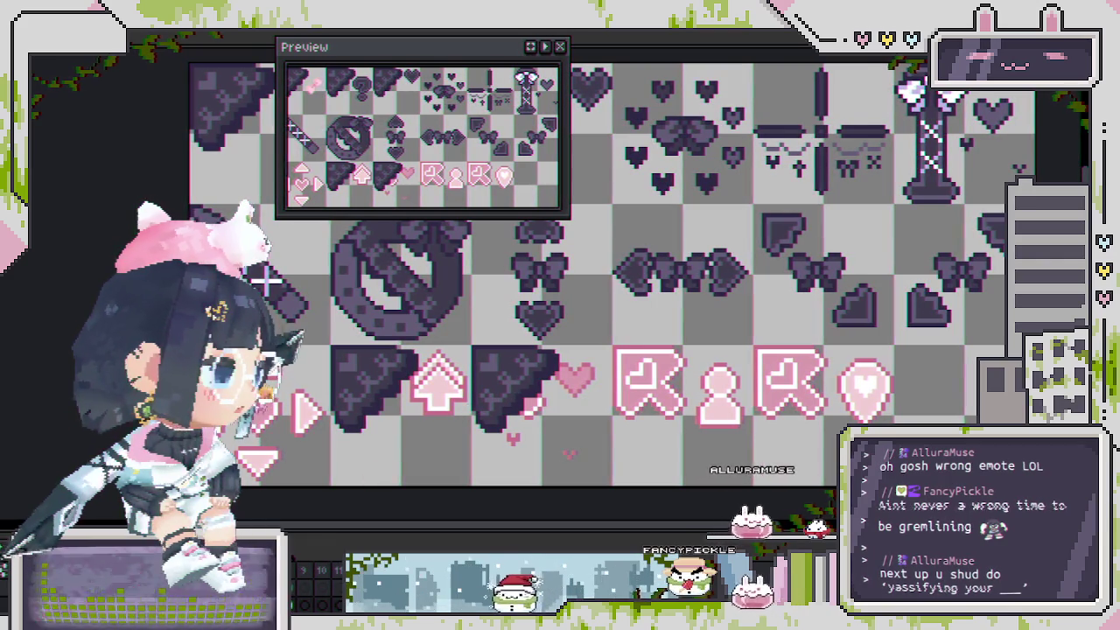
Save the recoloured sprite sheet with Ctrl+S.
scroll(488, 406, up, 1)
scroll(486, 406, down, 1)
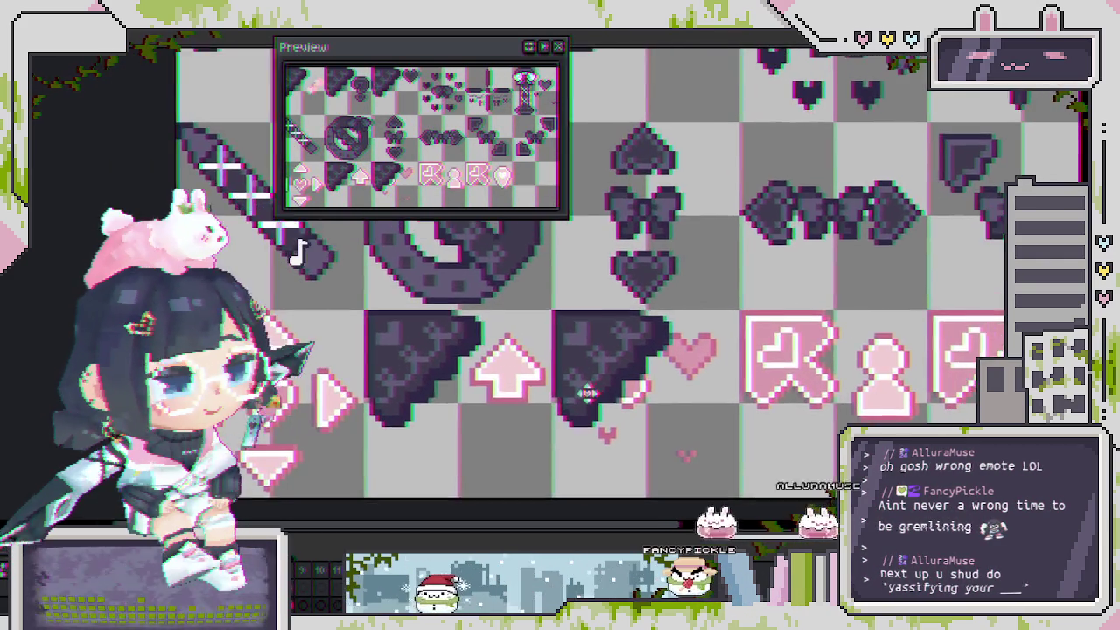
key(ctrl+s)
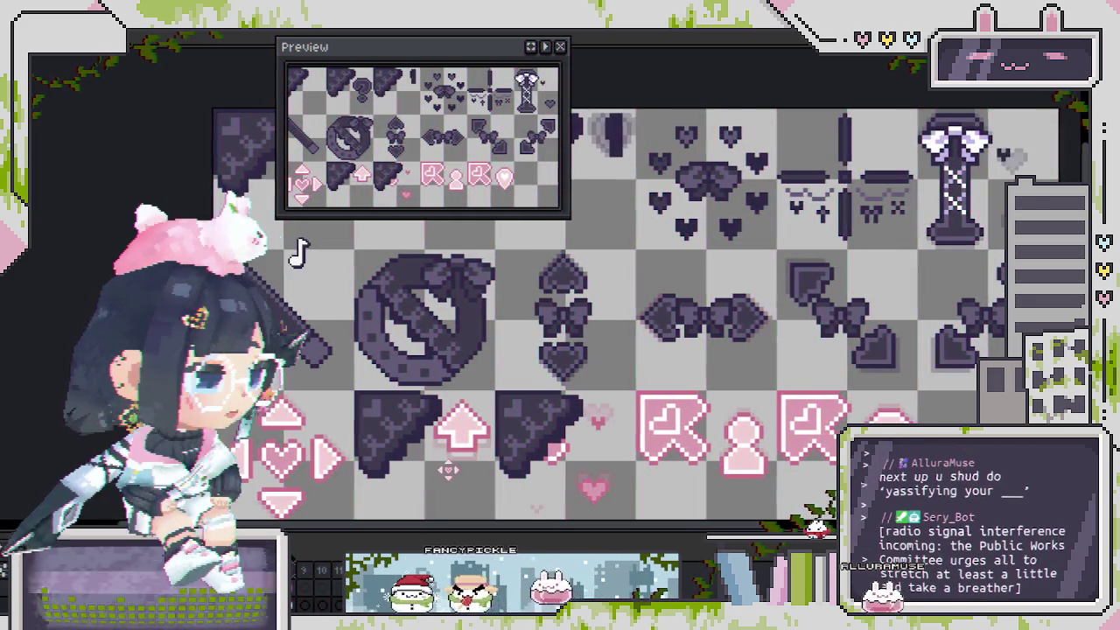
scroll(467, 436, up, 1)
scroll(466, 445, down, 1)
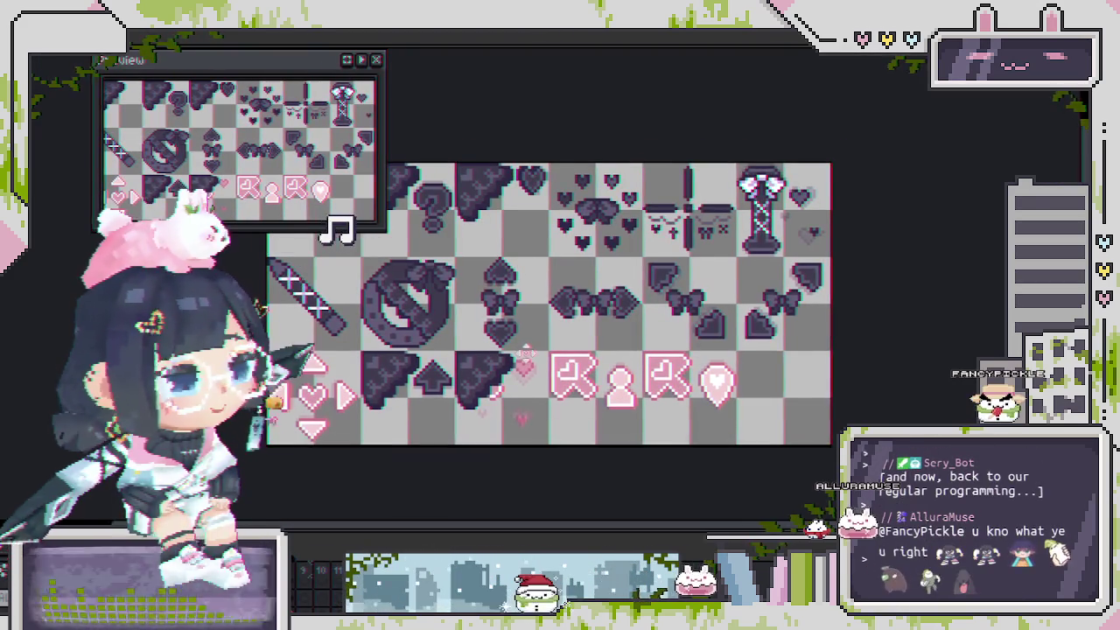
scroll(597, 230, up, 2)
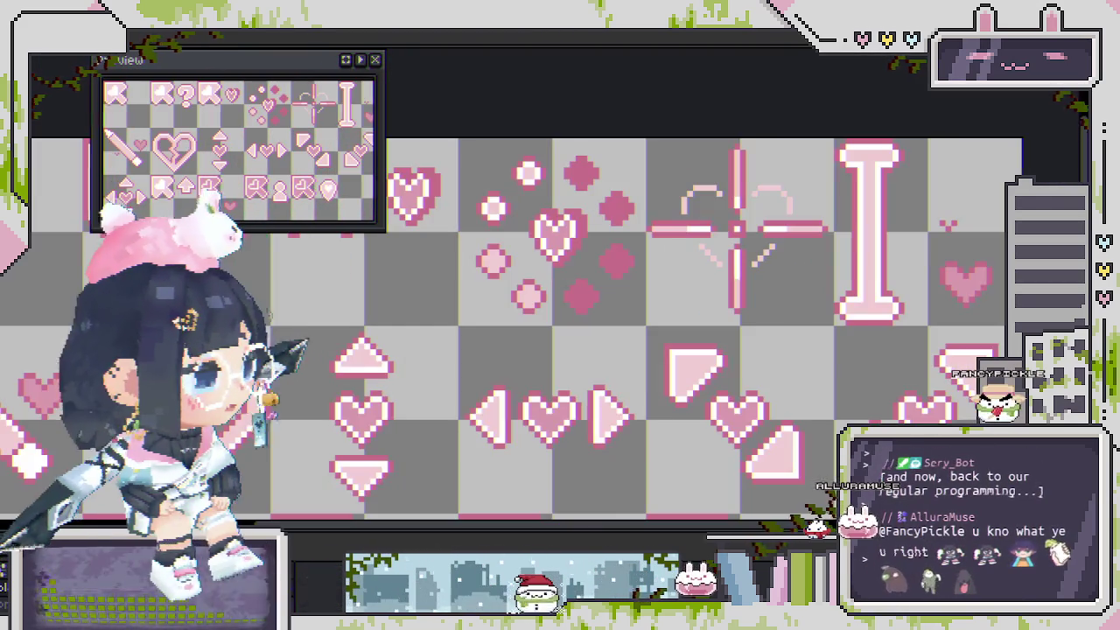
scroll(597, 230, down, 1)
scroll(598, 230, down, 1)
scroll(597, 230, up, 1)
mouse_move(597, 230)
mouse_down()
mouse_move(579, 261)
mouse_move(721, 291)
mouse_up()
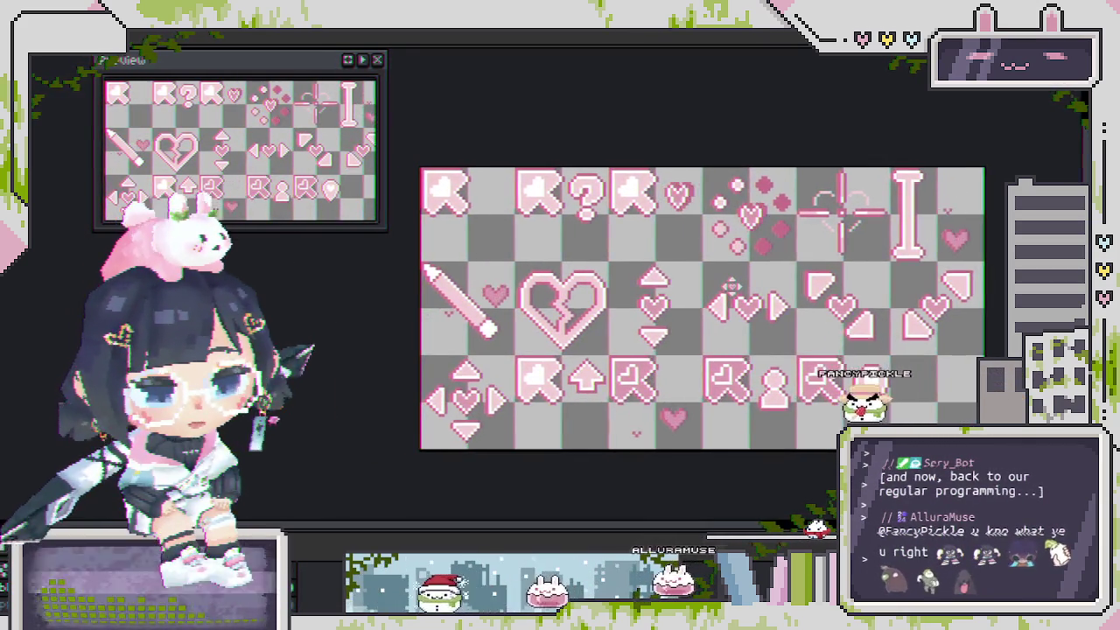
drag(720, 290, 693, 290)
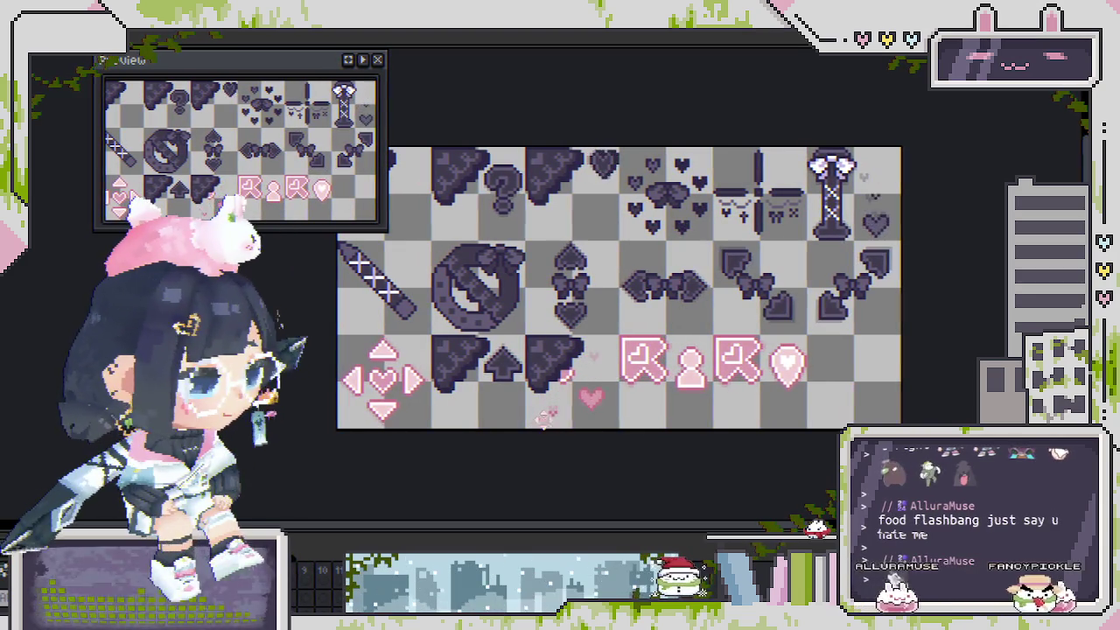
scroll(562, 377, up, 2)
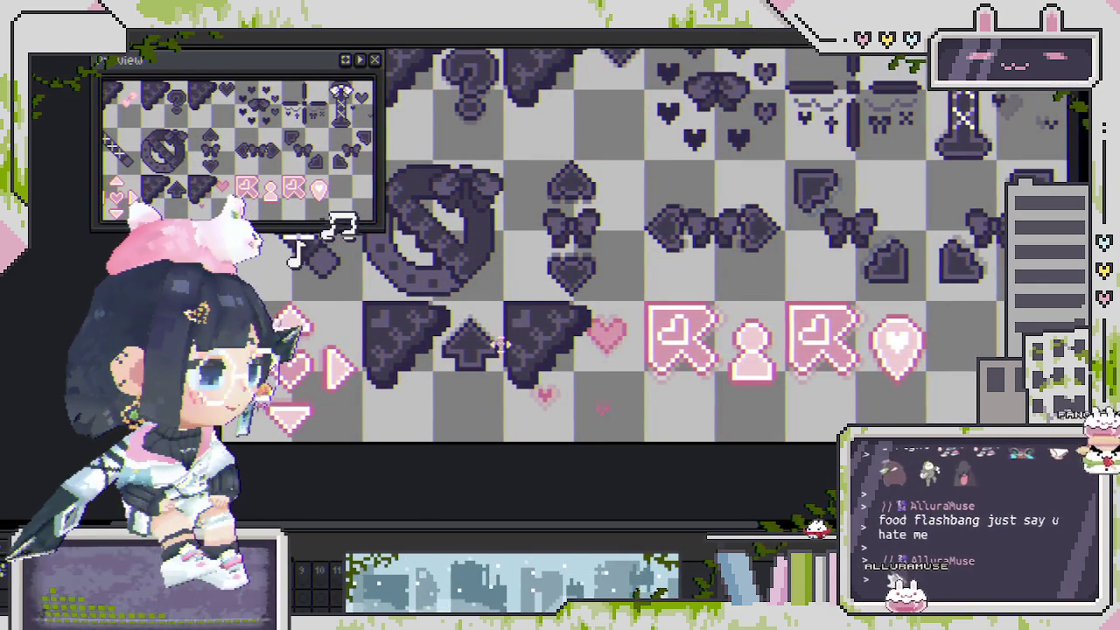
scroll(473, 407, down, 1)
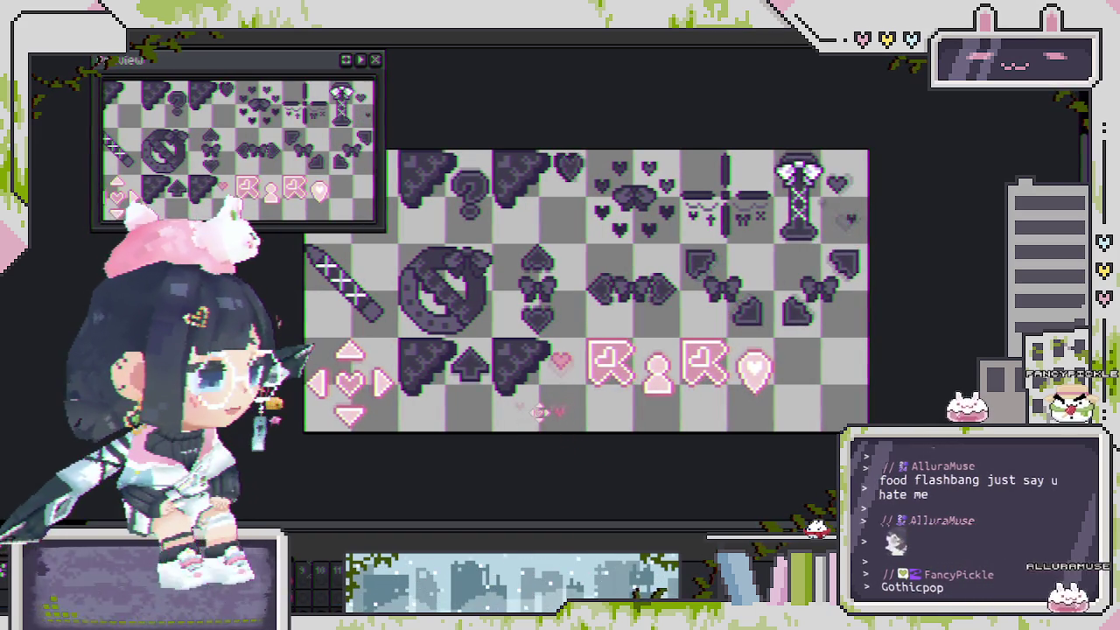
scroll(542, 425, up, 1)
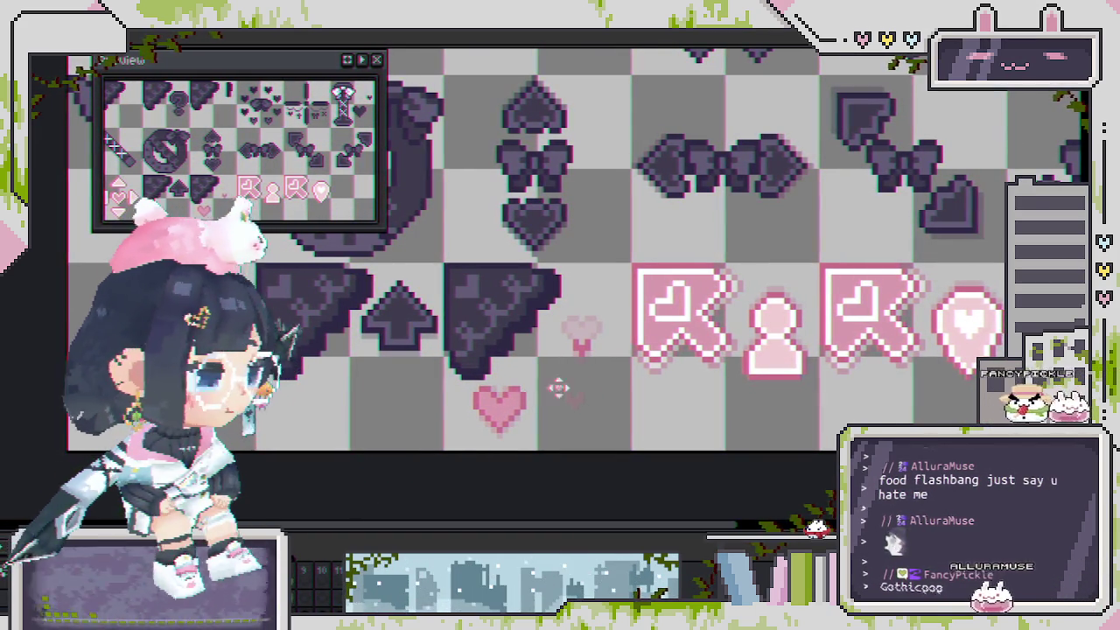
drag(643, 361, 652, 375)
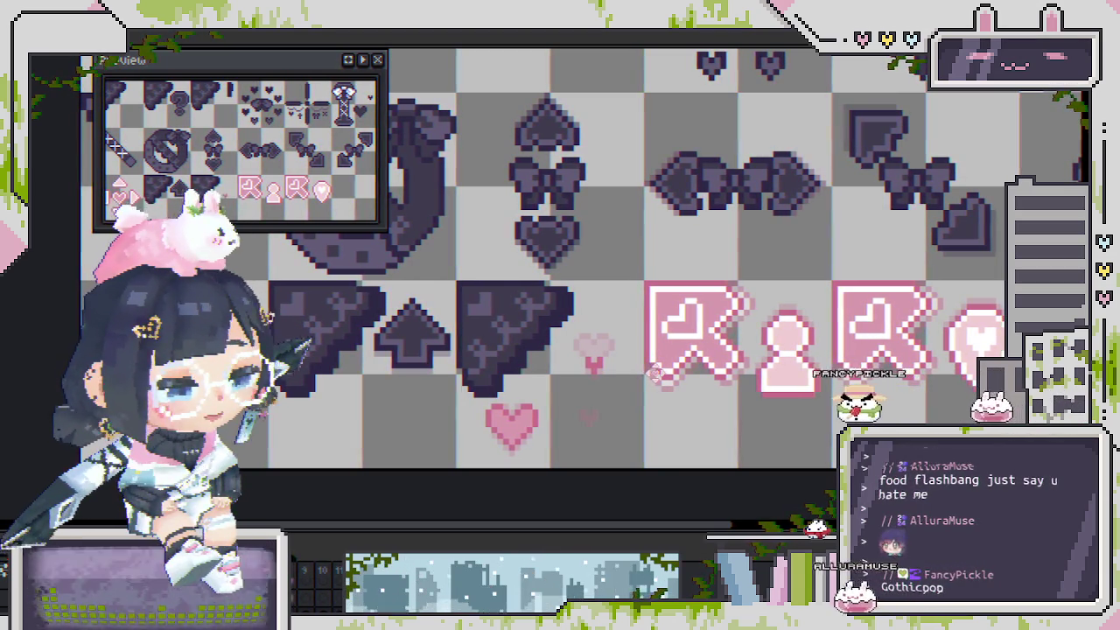
scroll(553, 426, up, 2)
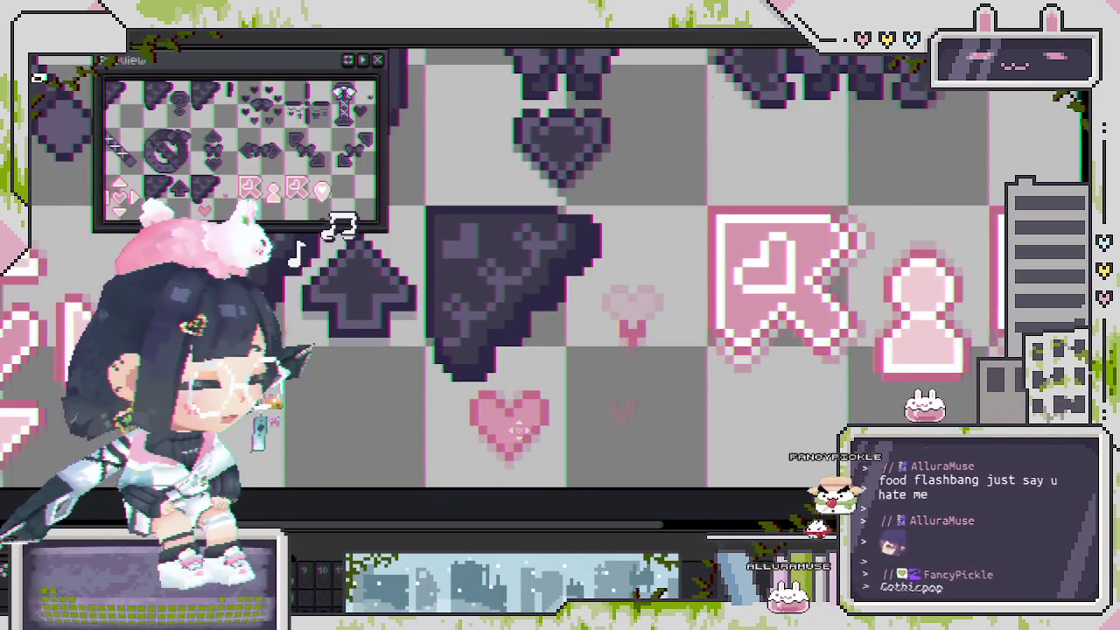
scroll(516, 429, down, 1)
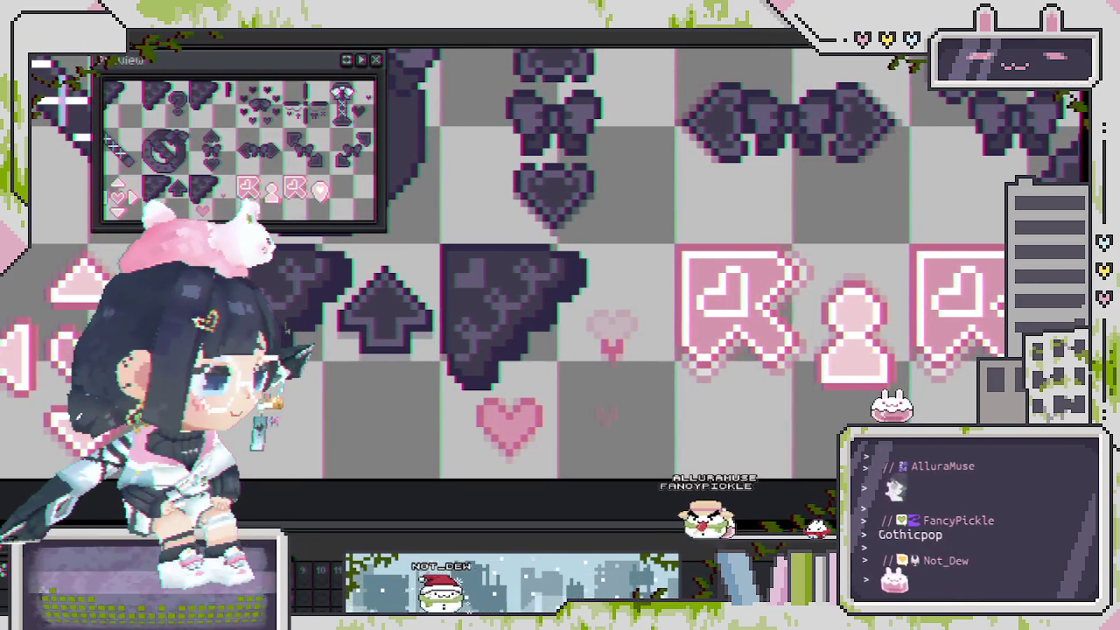
Replace the heart's pink with the triangle icon's dark purple, then move the heart down into its slot.
key(shift+r)
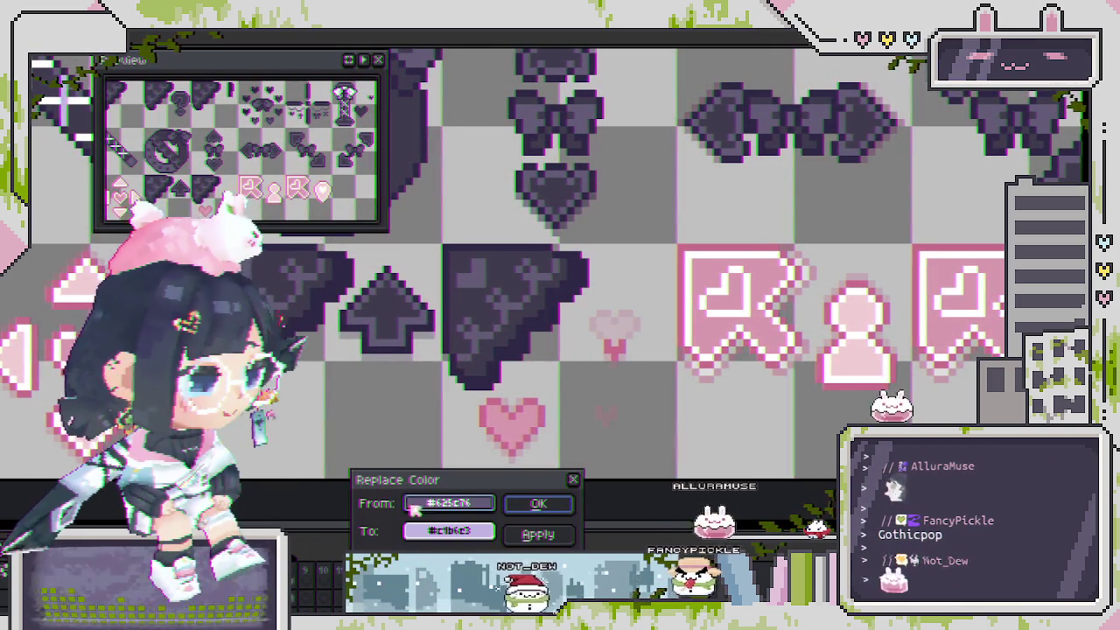
click(509, 442)
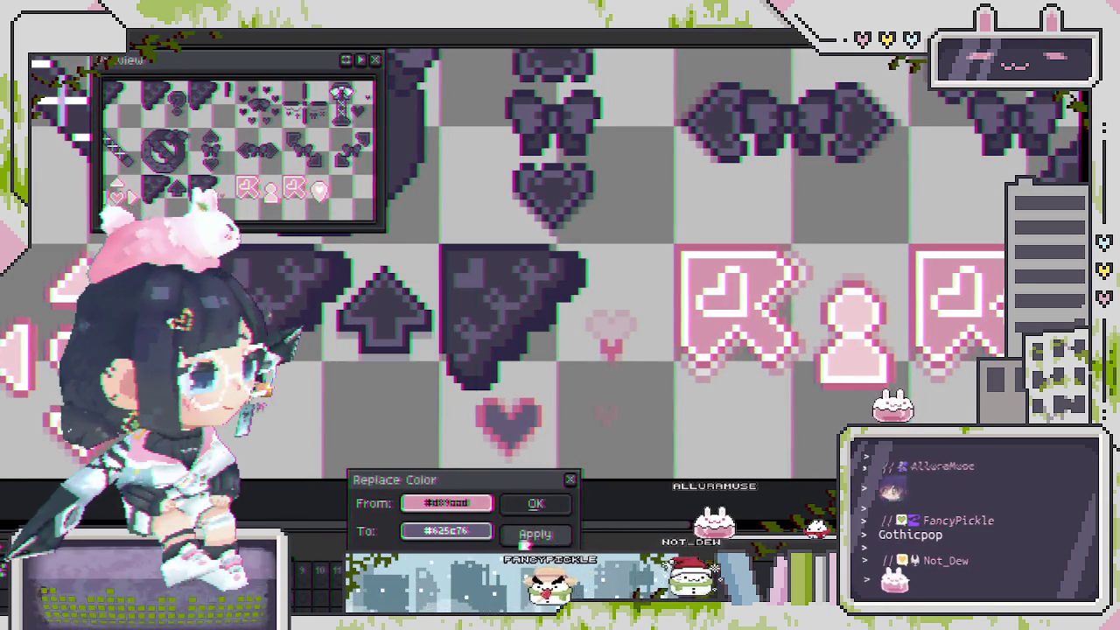
click(477, 374)
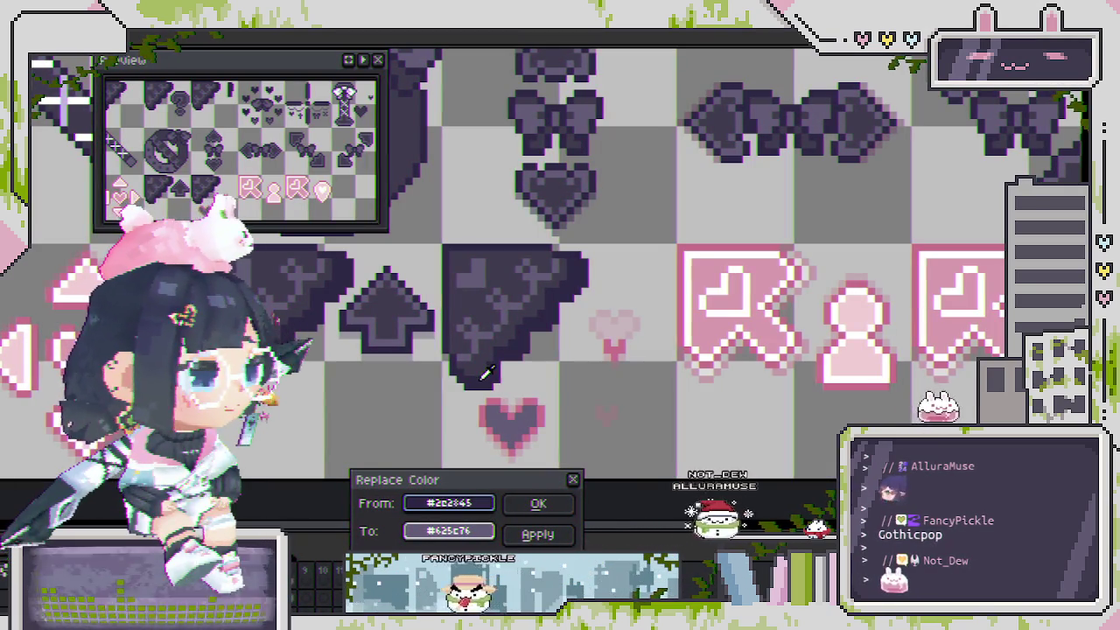
click(512, 424)
right_click(310, 254)
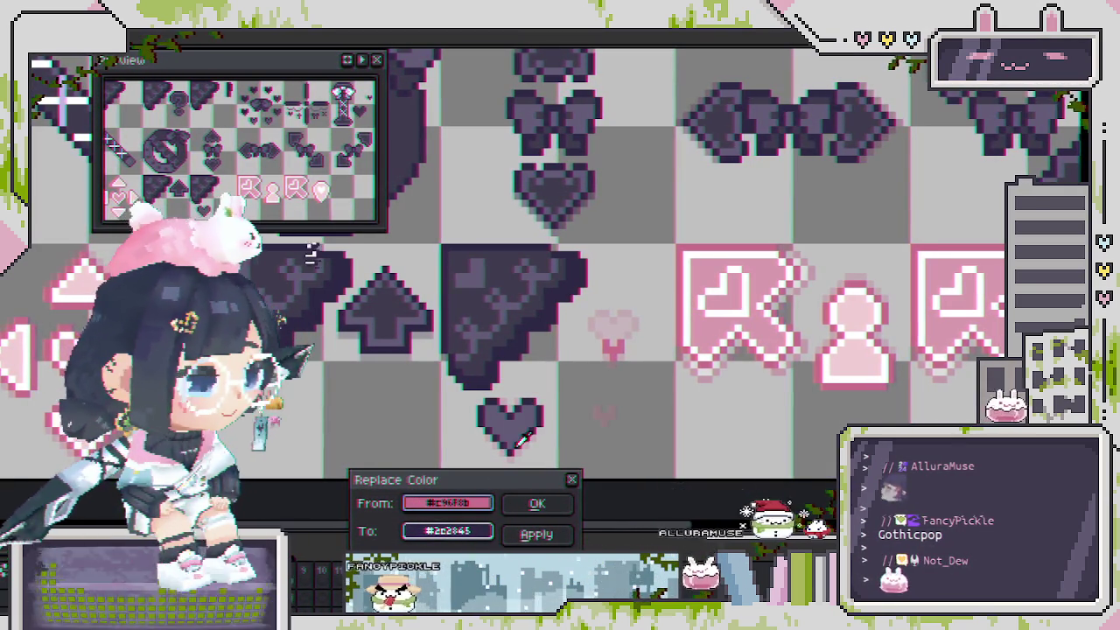
click(538, 503)
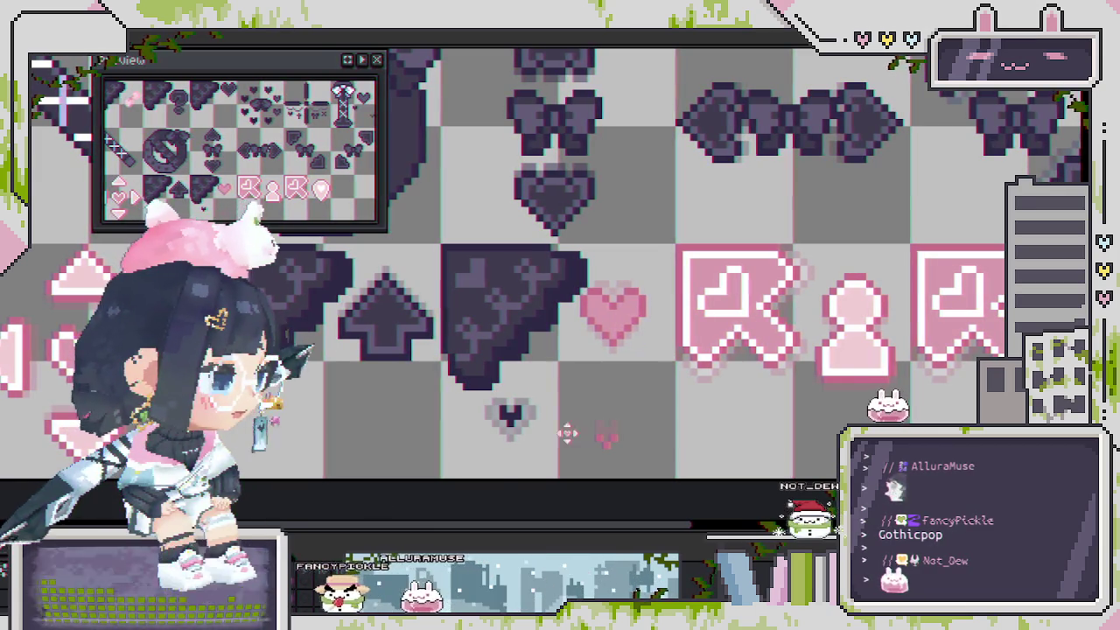
drag(615, 393, 623, 392)
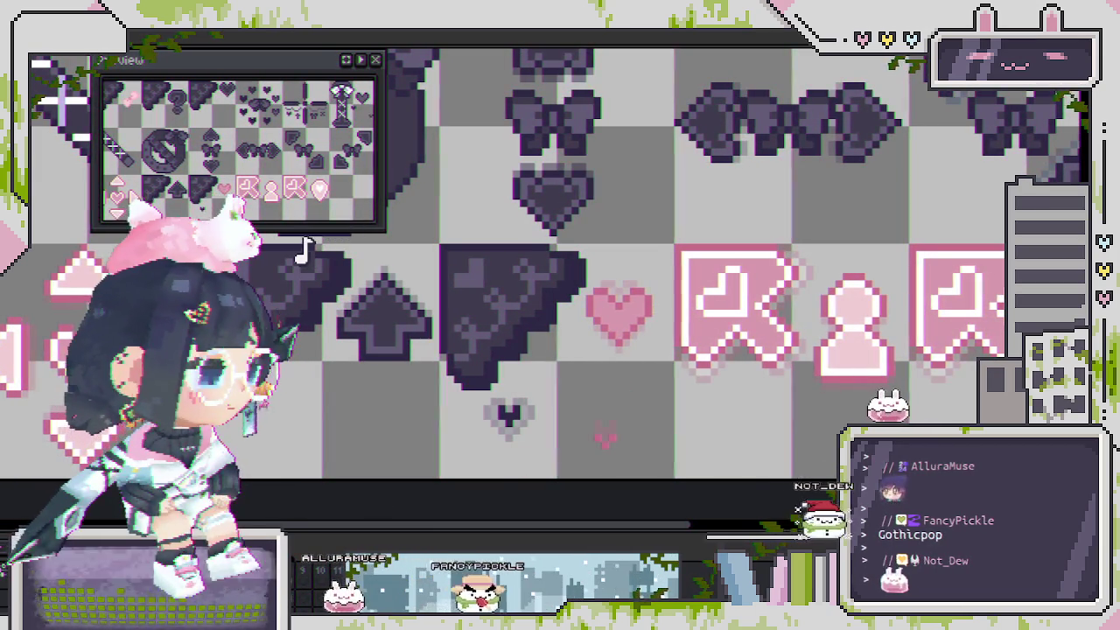
drag(615, 392, 606, 433)
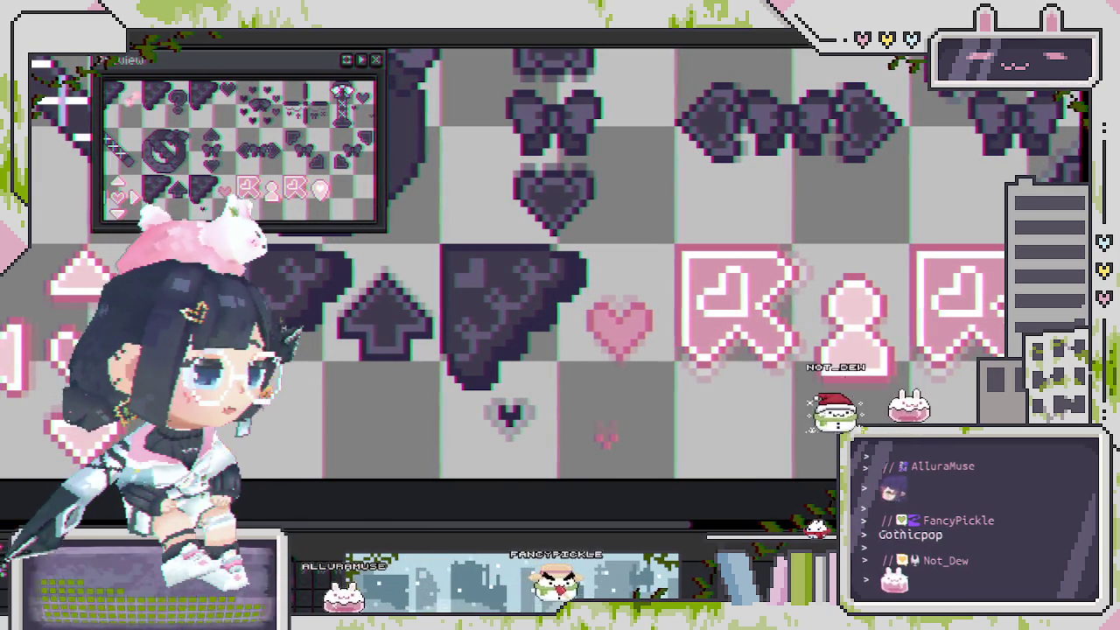
Replace the heart's pink outline with the dark heart colour.
key(shift+r)
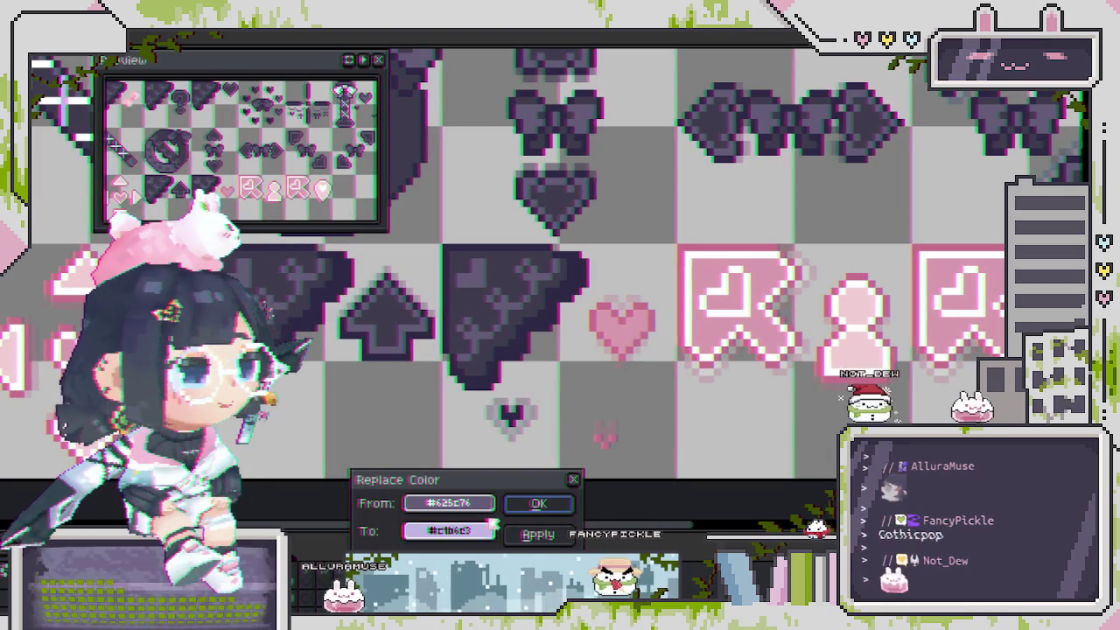
click(515, 339)
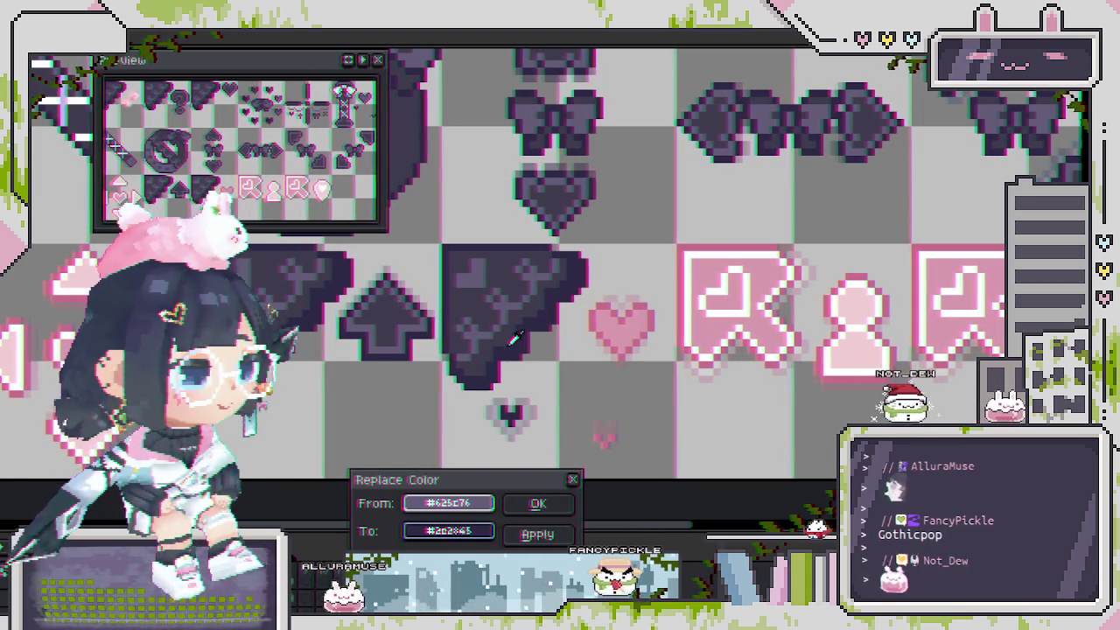
click(526, 300)
click(617, 324)
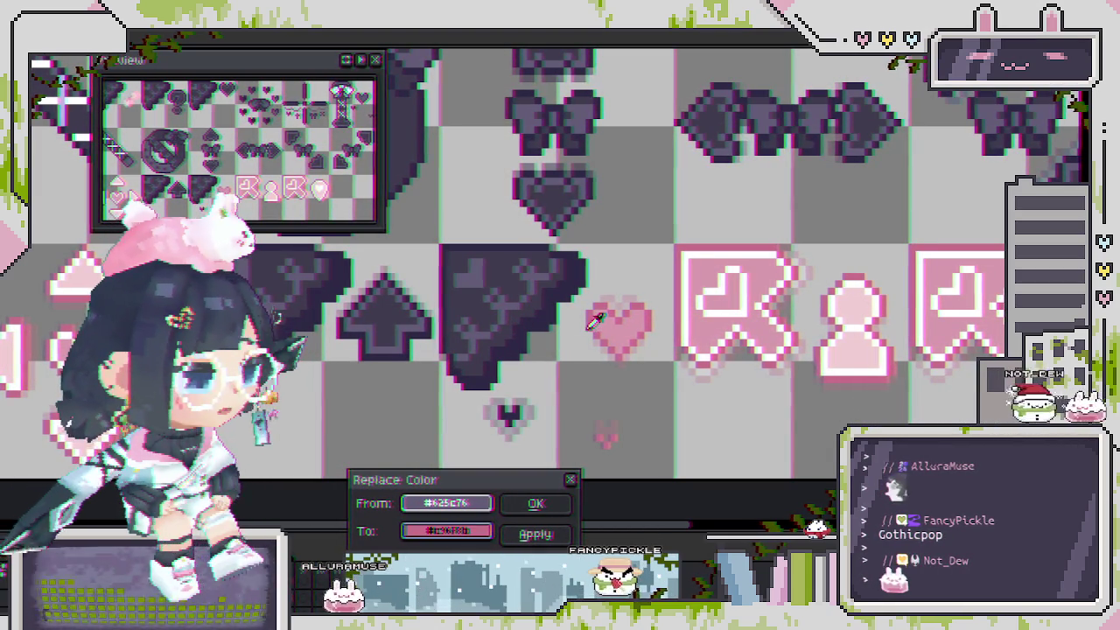
drag(446, 531, 464, 511)
click(544, 313)
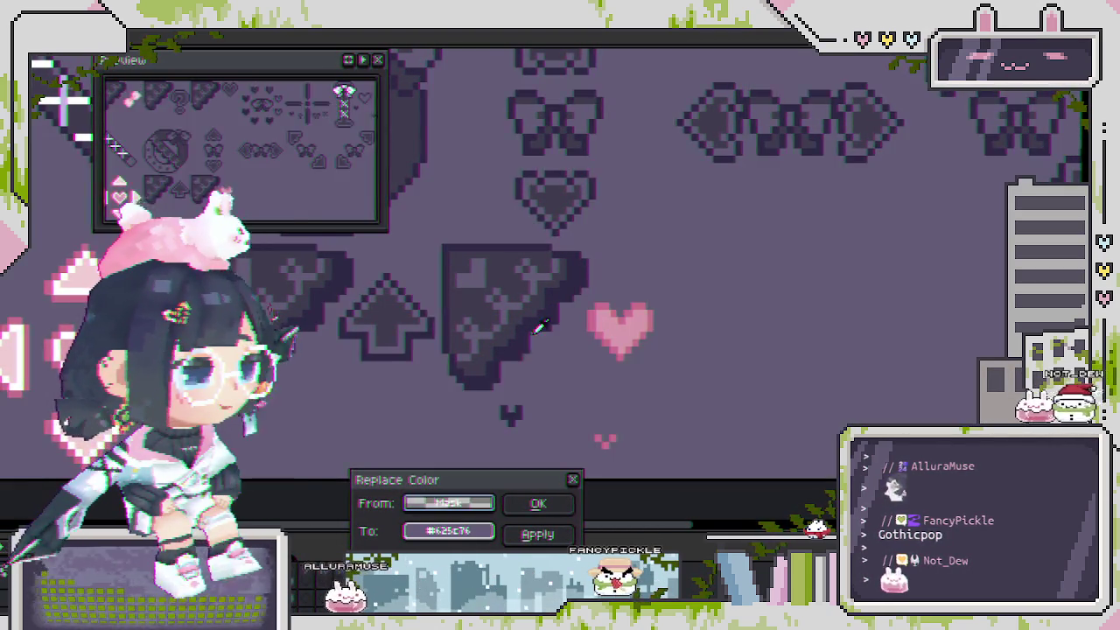
click(513, 416)
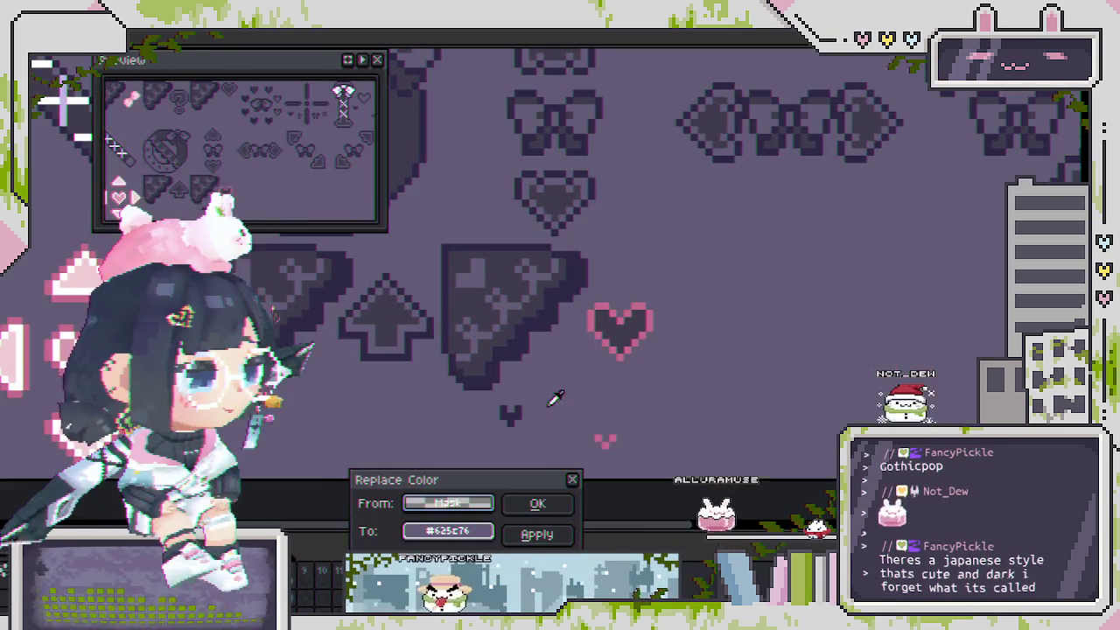
click(621, 326)
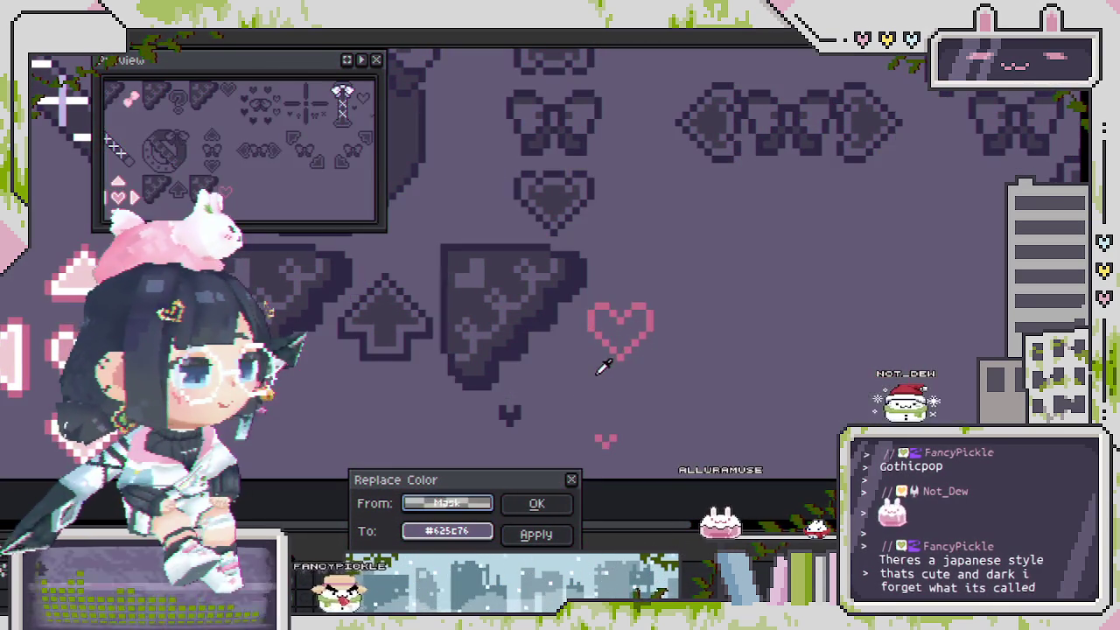
click(612, 332)
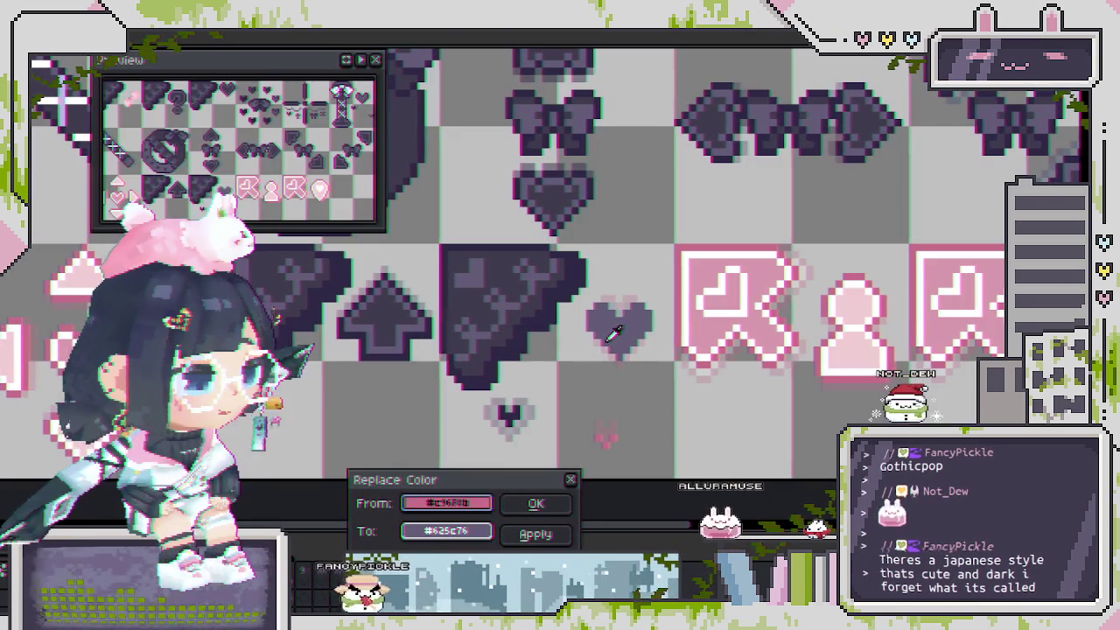
click(489, 385)
click(536, 503)
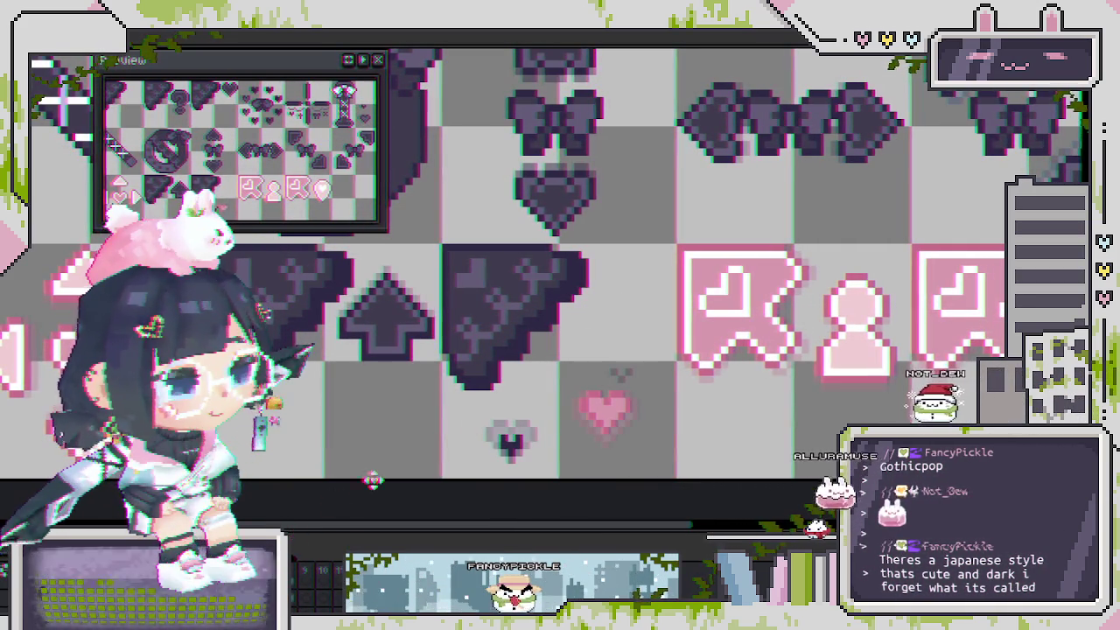
Set up another colour replacement turning the heart's remaining pink into darker purple #2d2845.
scroll(420, 455, left, 1)
scroll(507, 420, left, 1)
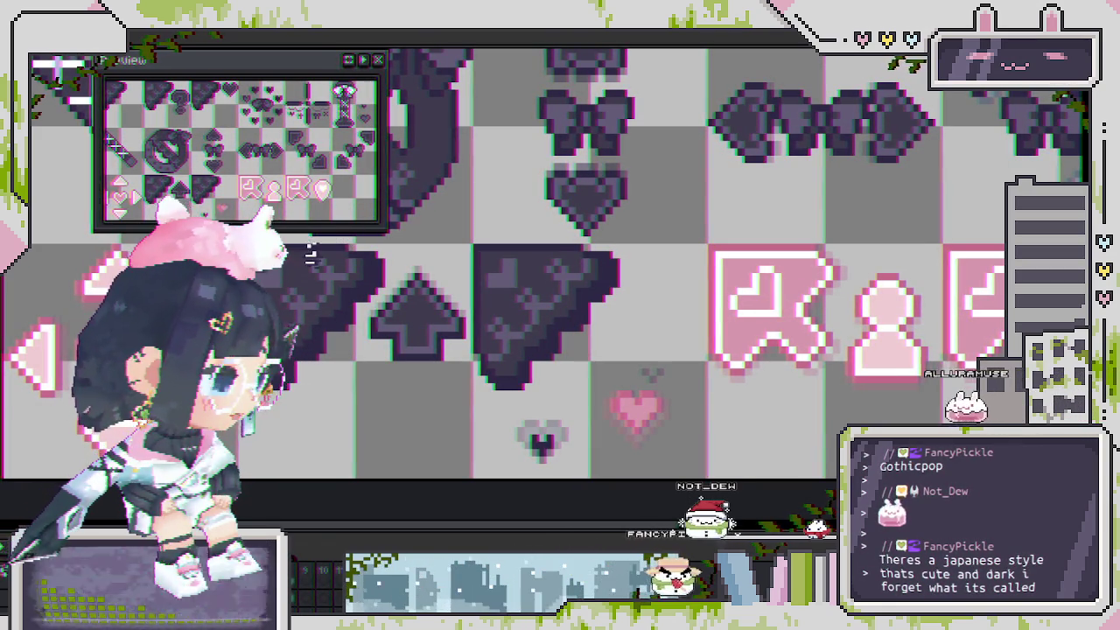
key(shift+r)
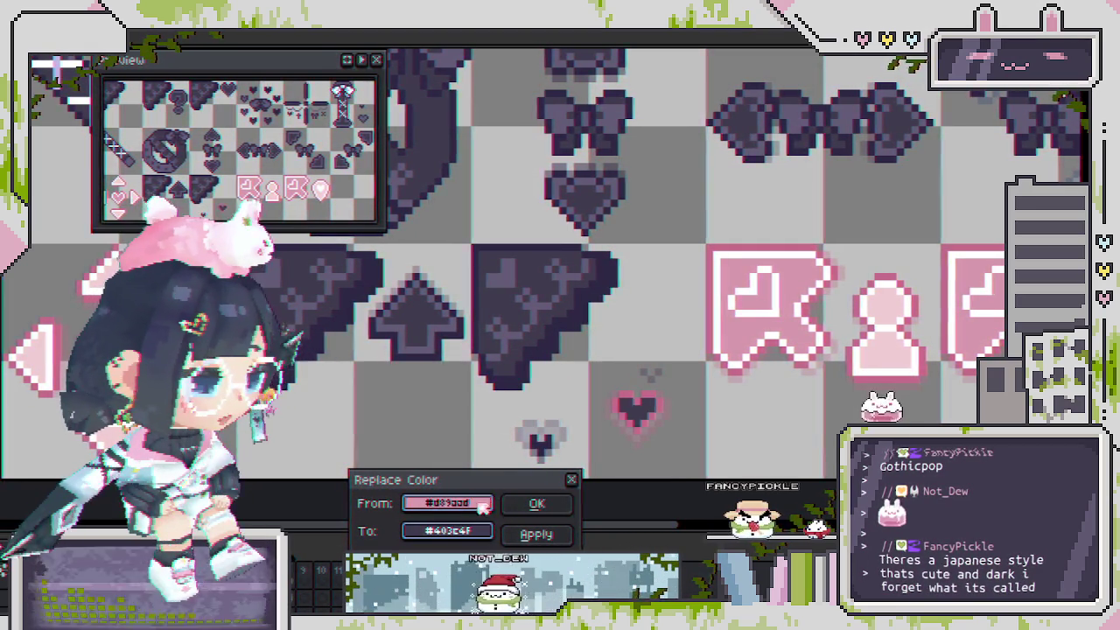
click(569, 402)
click(517, 332)
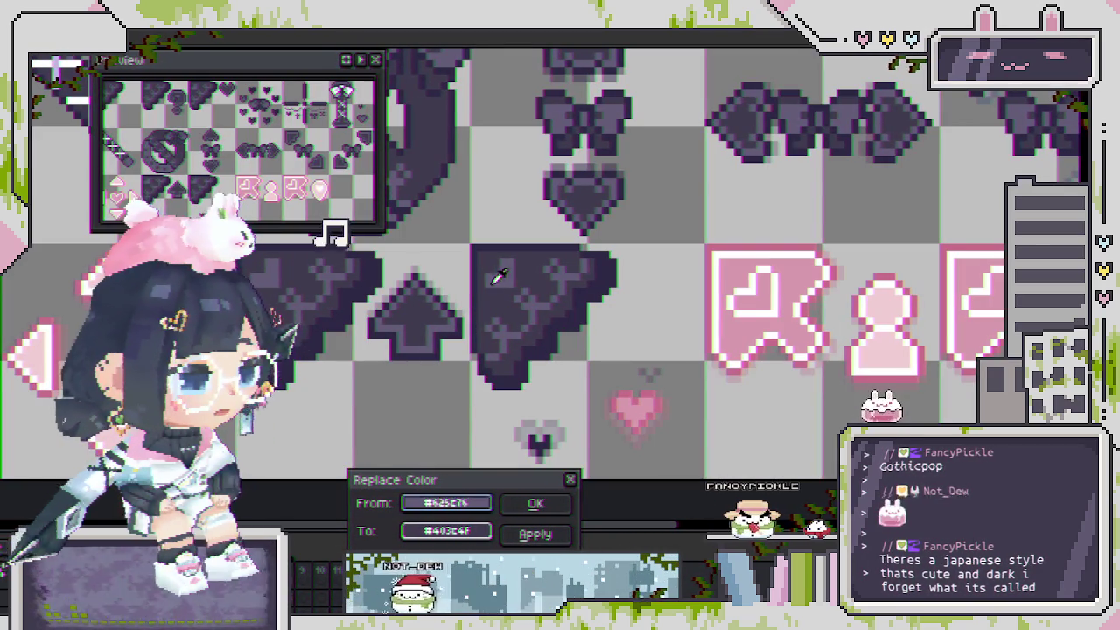
click(580, 430)
click(641, 408)
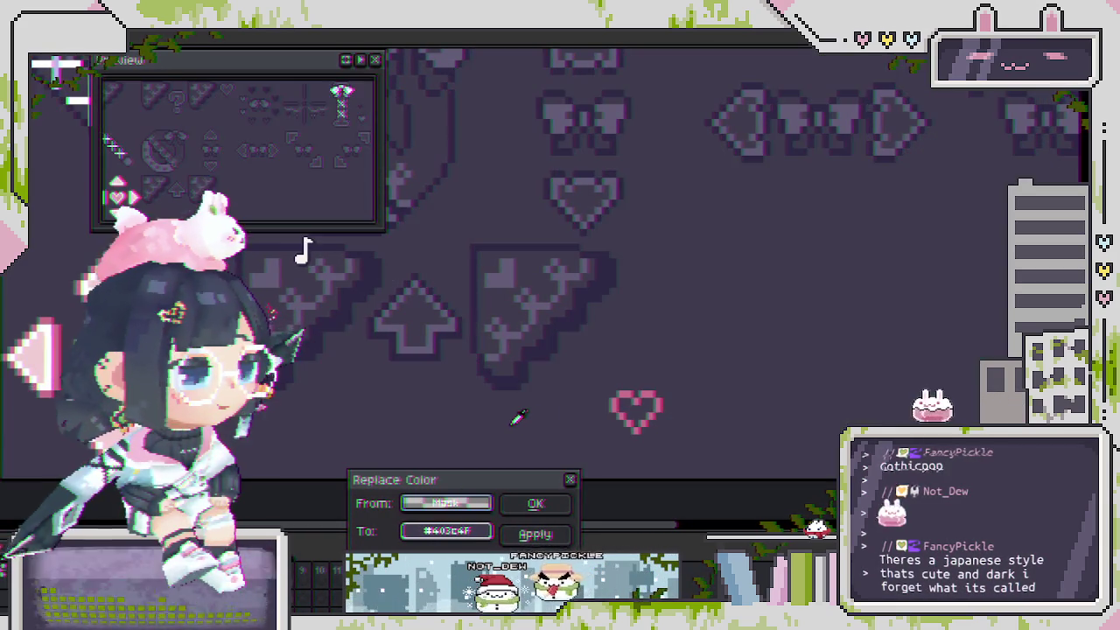
click(616, 409)
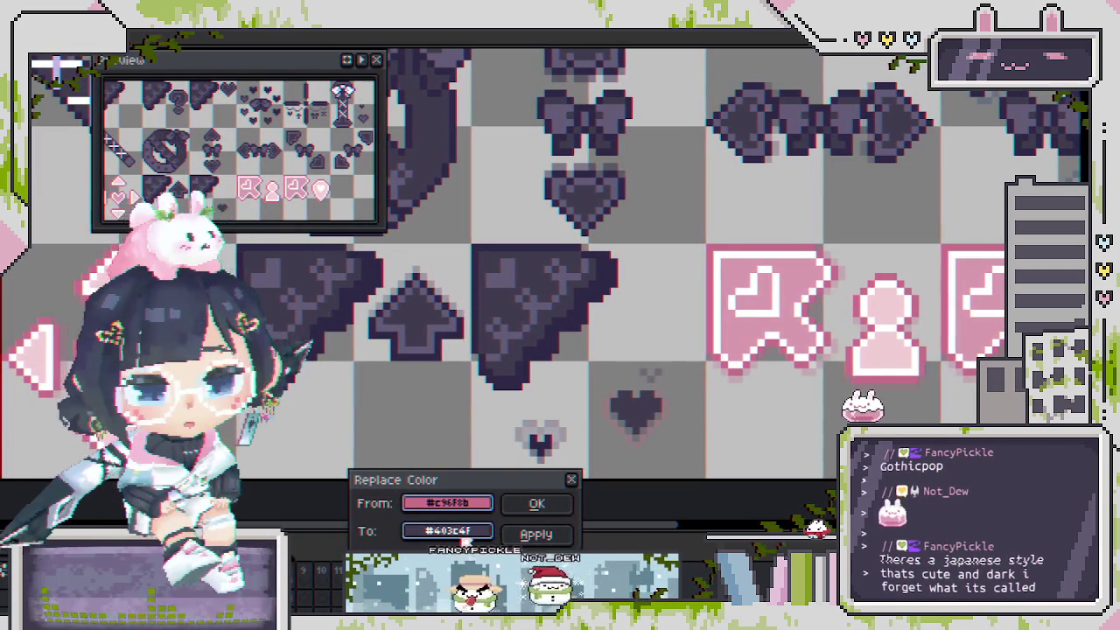
right_click(537, 443)
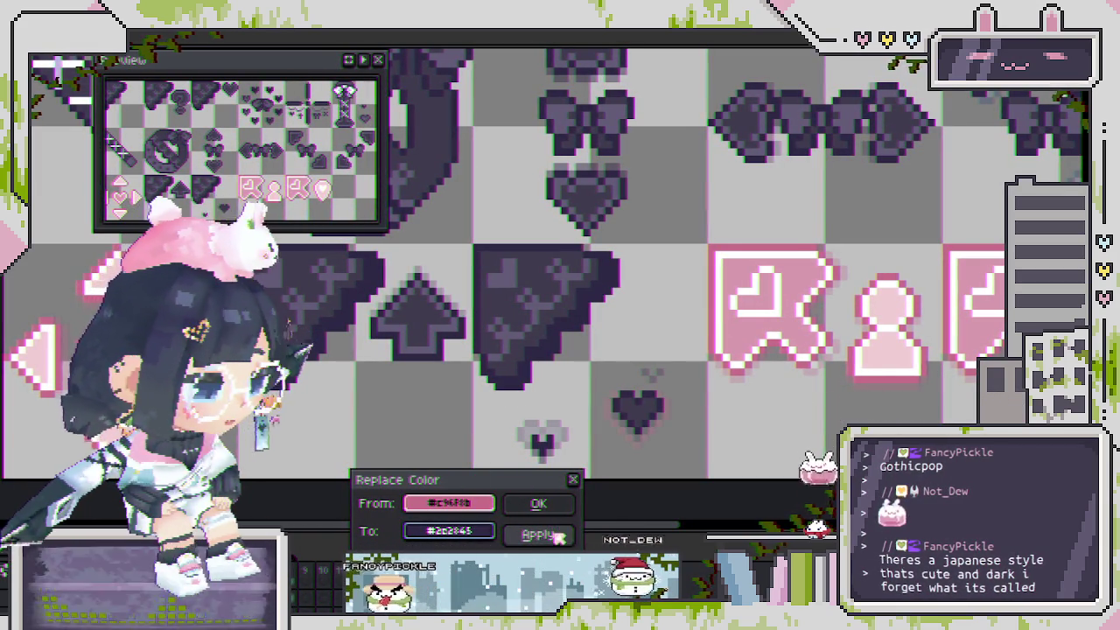
Apply the darker purple outline recolour and reposition the dark heart on the sheet.
scroll(560, 429, down, 2)
click(543, 505)
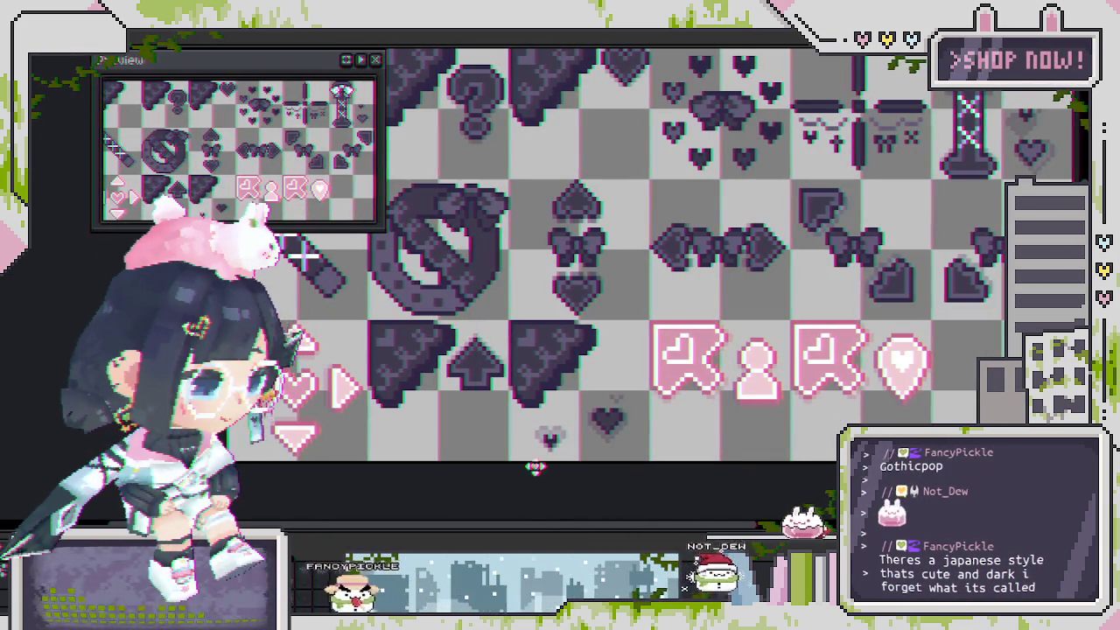
scroll(547, 437, down, 1)
drag(547, 427, 574, 446)
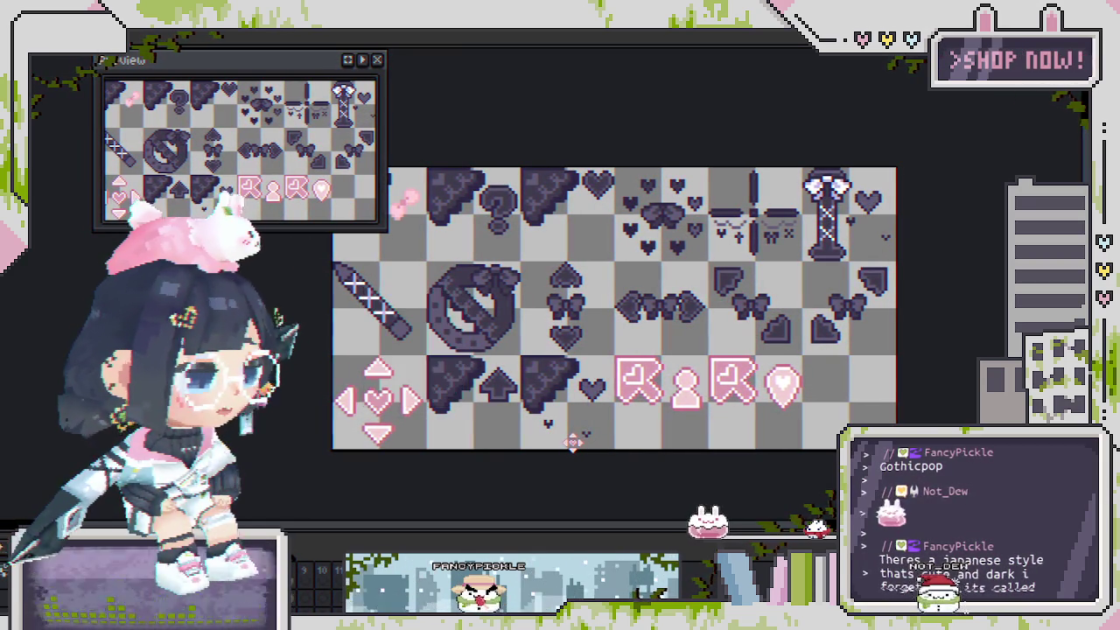
Pan and zoom across the sprite sheet, including the music-note sprite, to review the recolouring.
scroll(568, 405, up, 2)
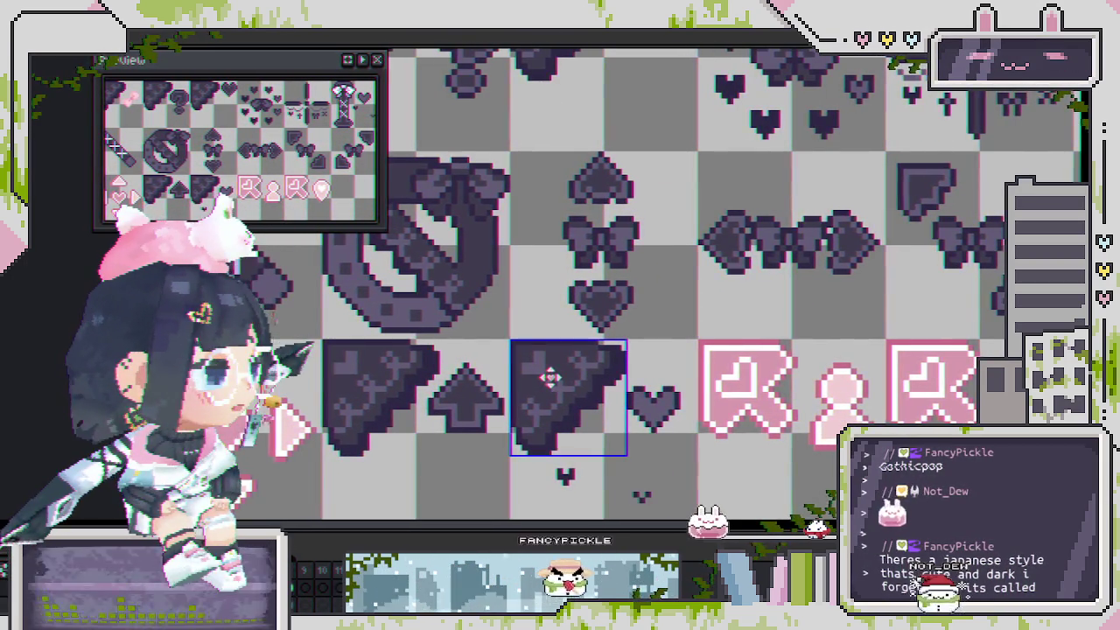
scroll(610, 395, down, 1)
scroll(550, 377, down, 1)
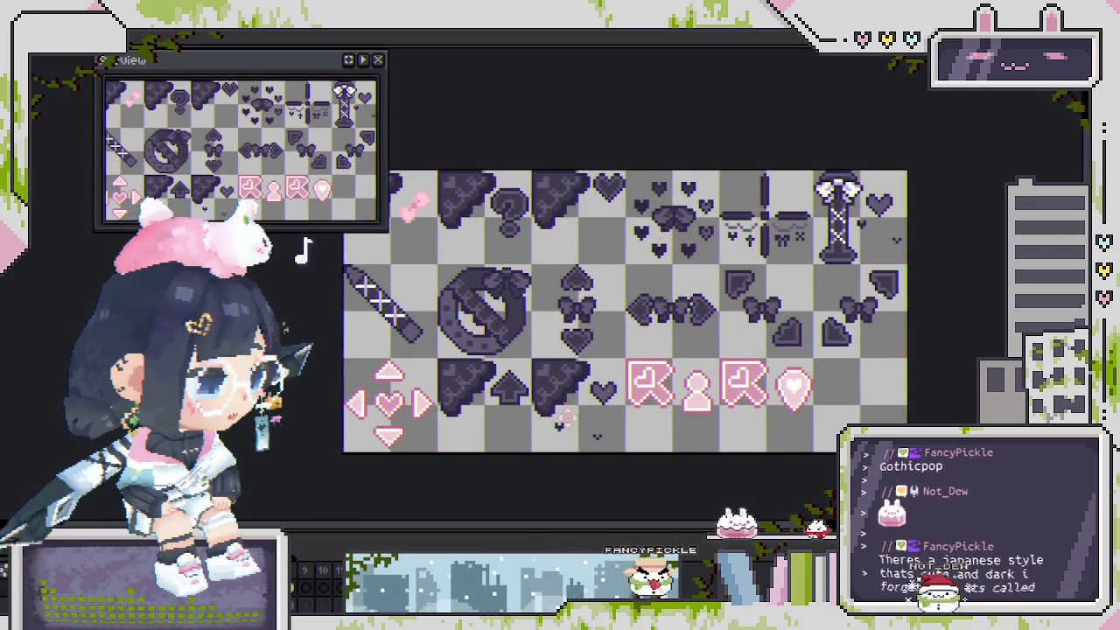
scroll(560, 424, up, 1)
scroll(549, 430, down, 1)
drag(549, 430, 637, 408)
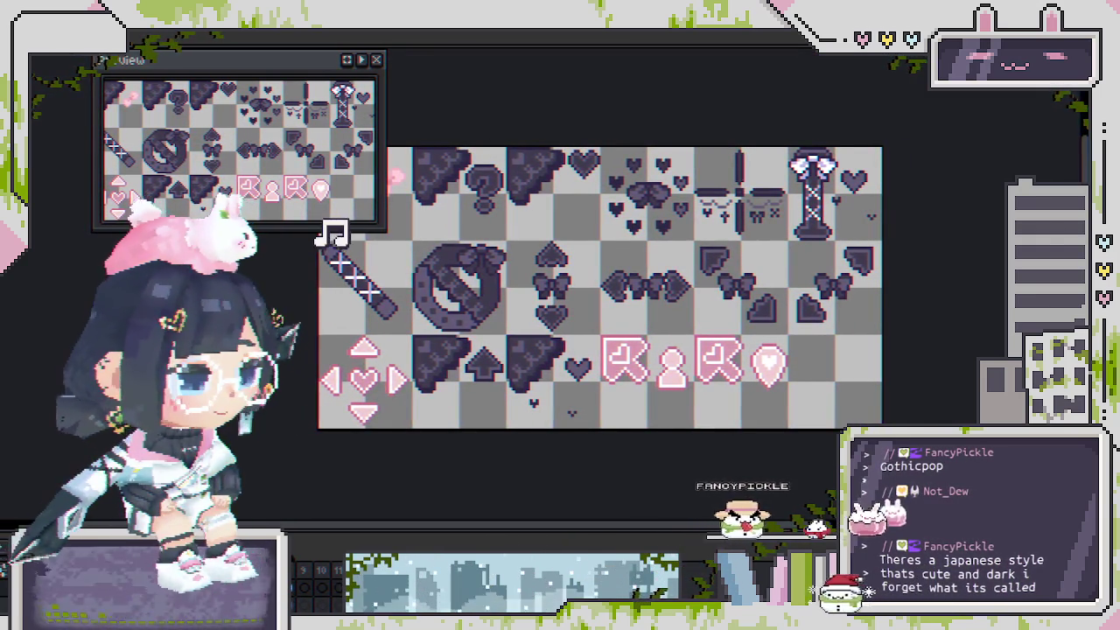
drag(404, 199, 476, 229)
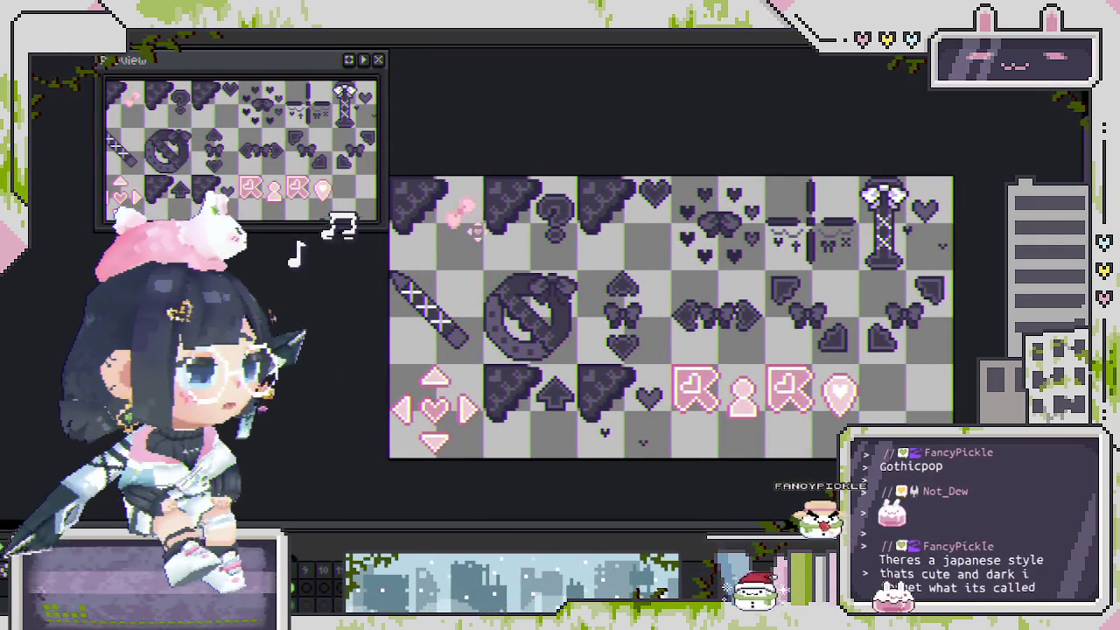
scroll(476, 229, up, 1)
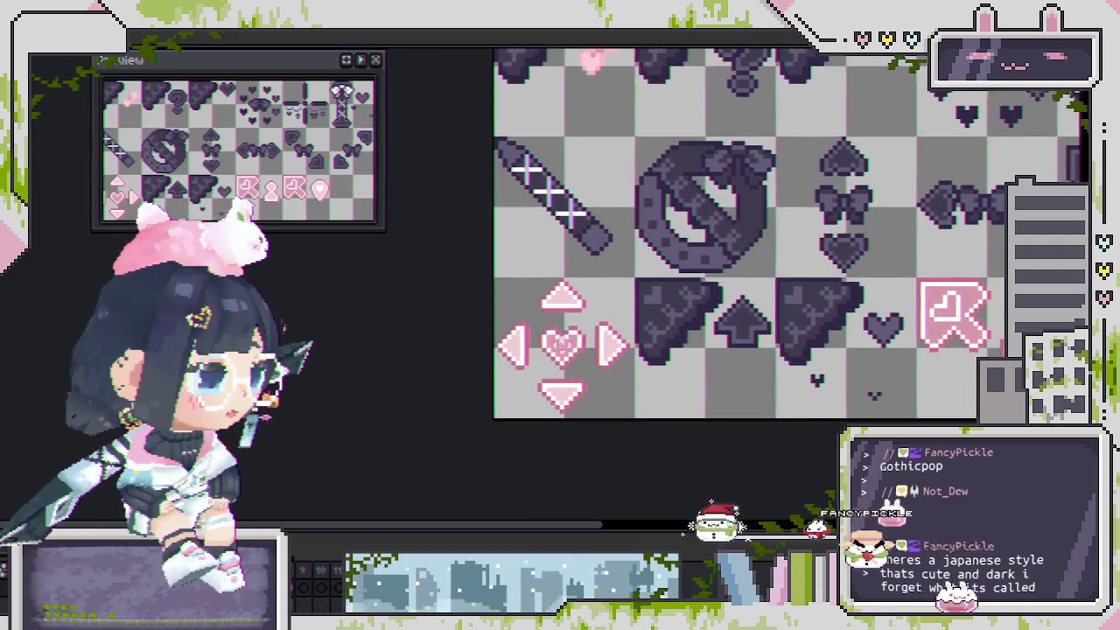
scroll(790, 280, down, 1)
scroll(790, 280, up, 1)
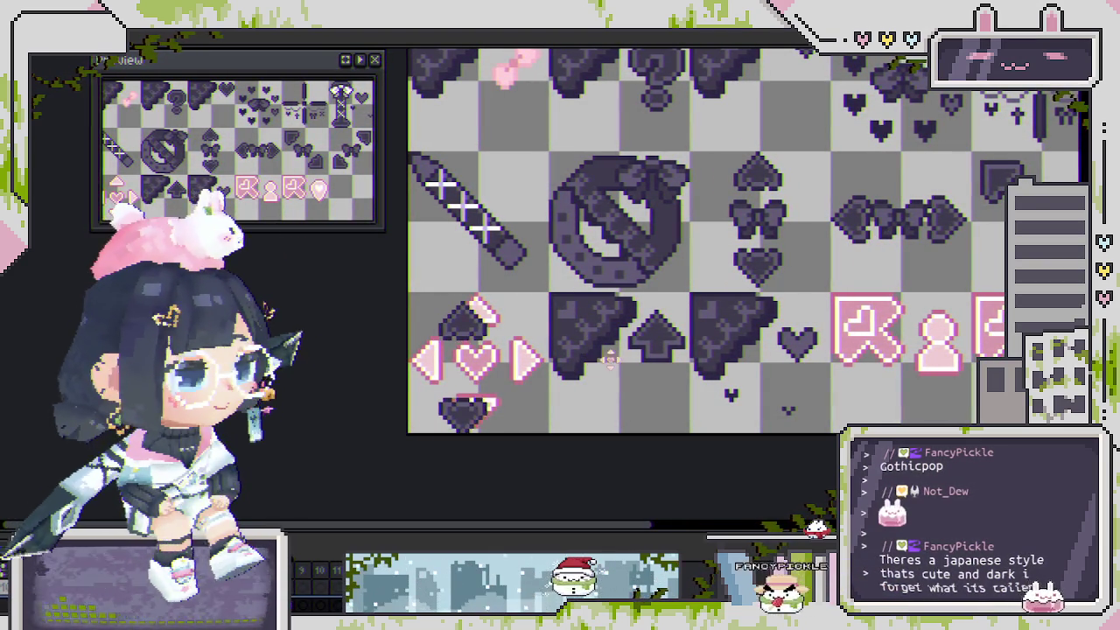
Select the d-pad's left arrow and heart column, then clear the selection.
click(478, 359)
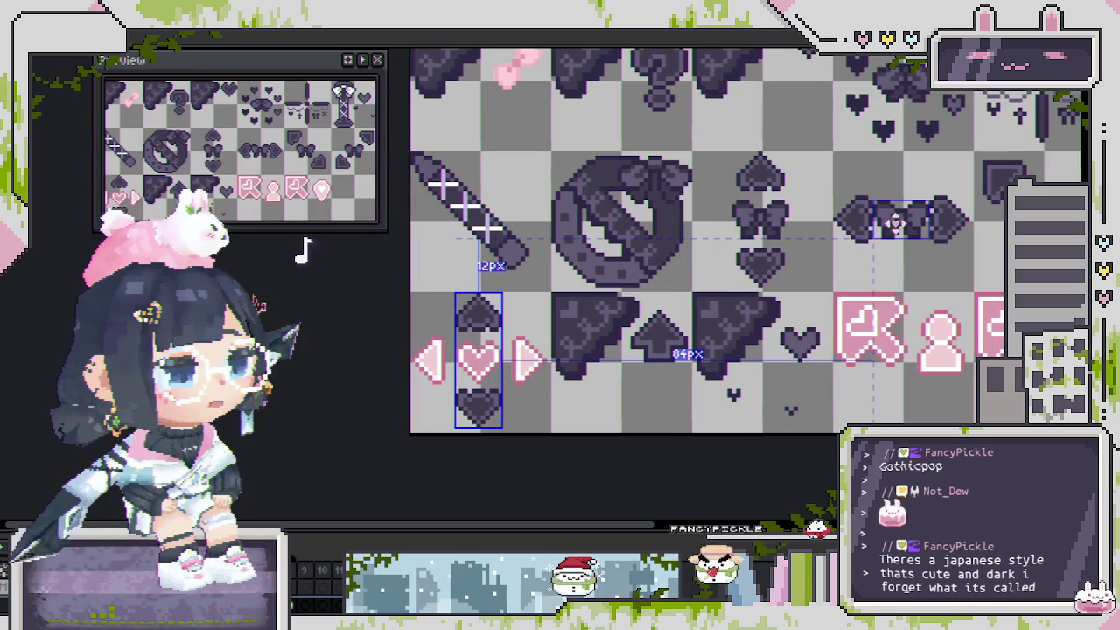
key(Escape)
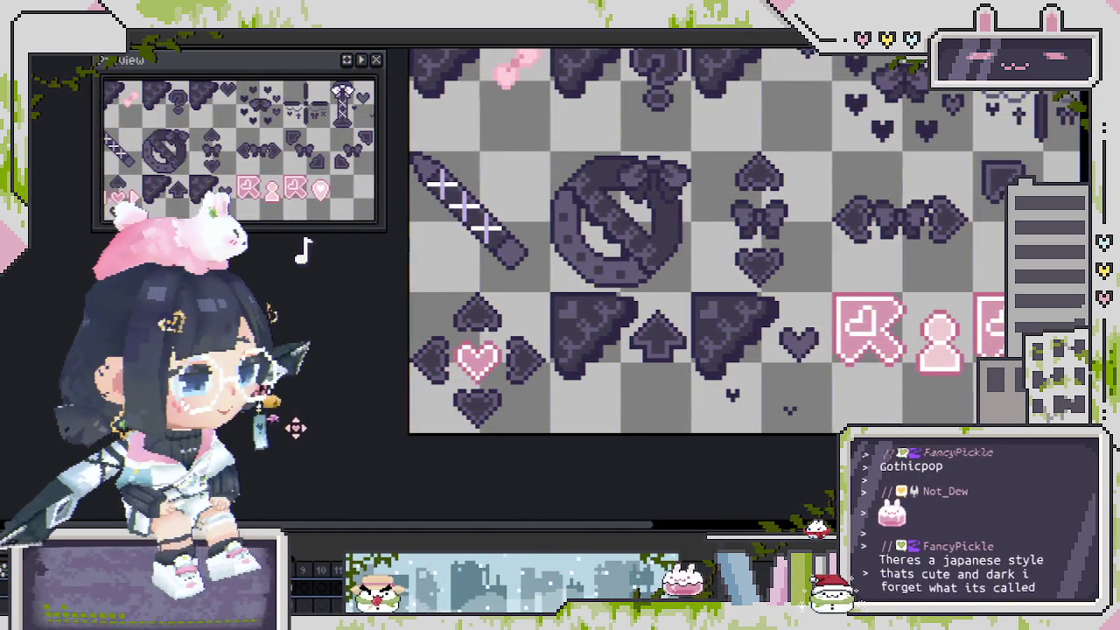
scroll(455, 425, down, 3)
scroll(537, 414, up, 1)
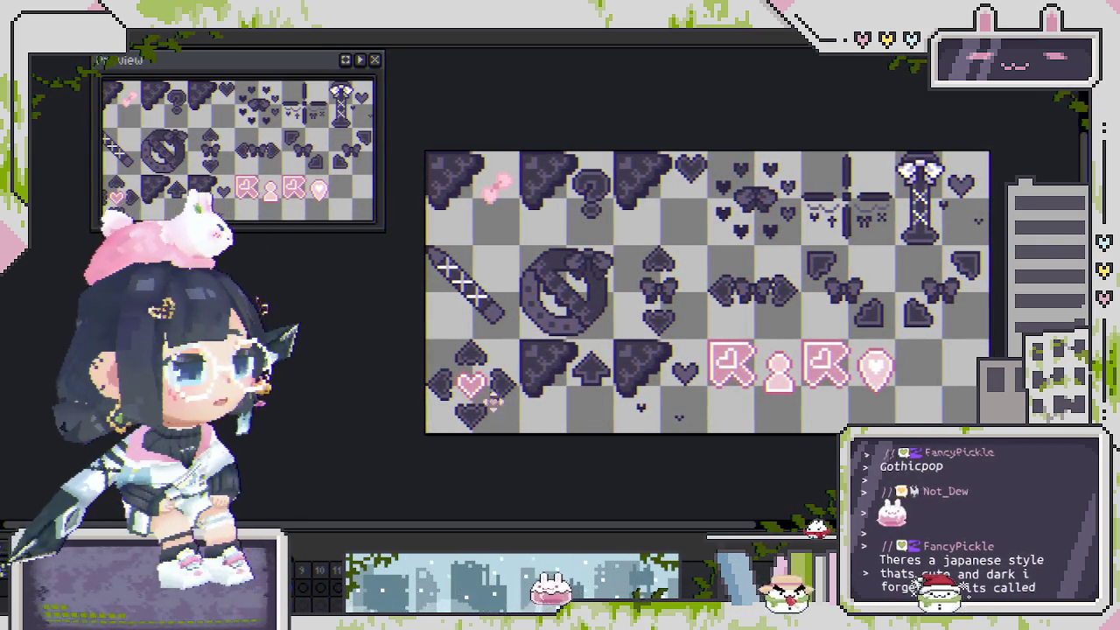
scroll(477, 398, up, 2)
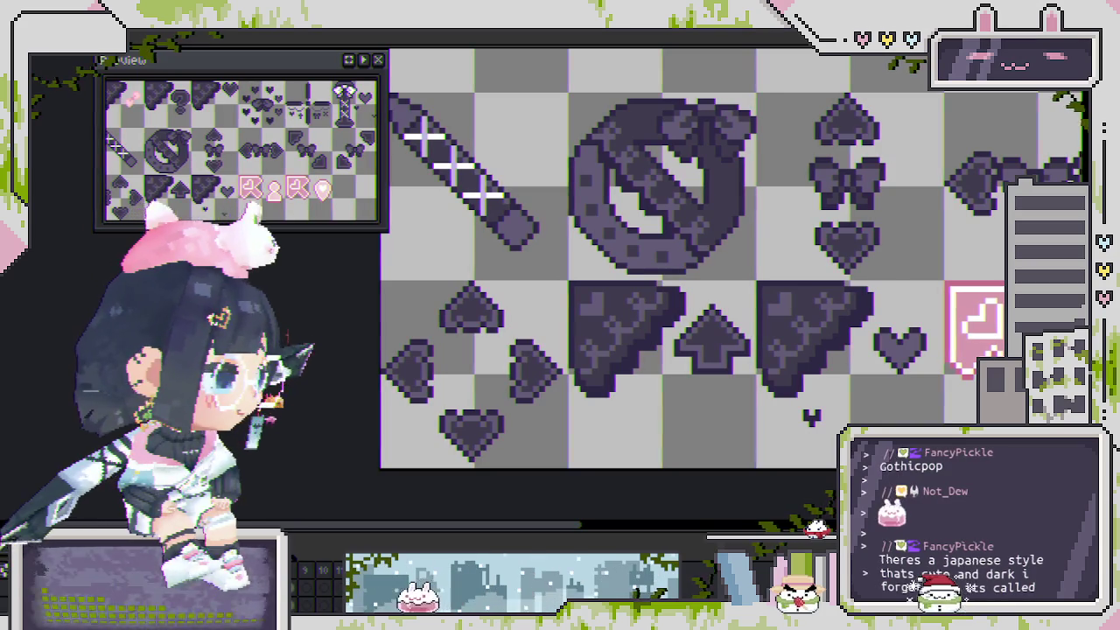
Rename the current layer to 'center' via Layer Properties (Shift+P).
key(shift+p)
text(center)
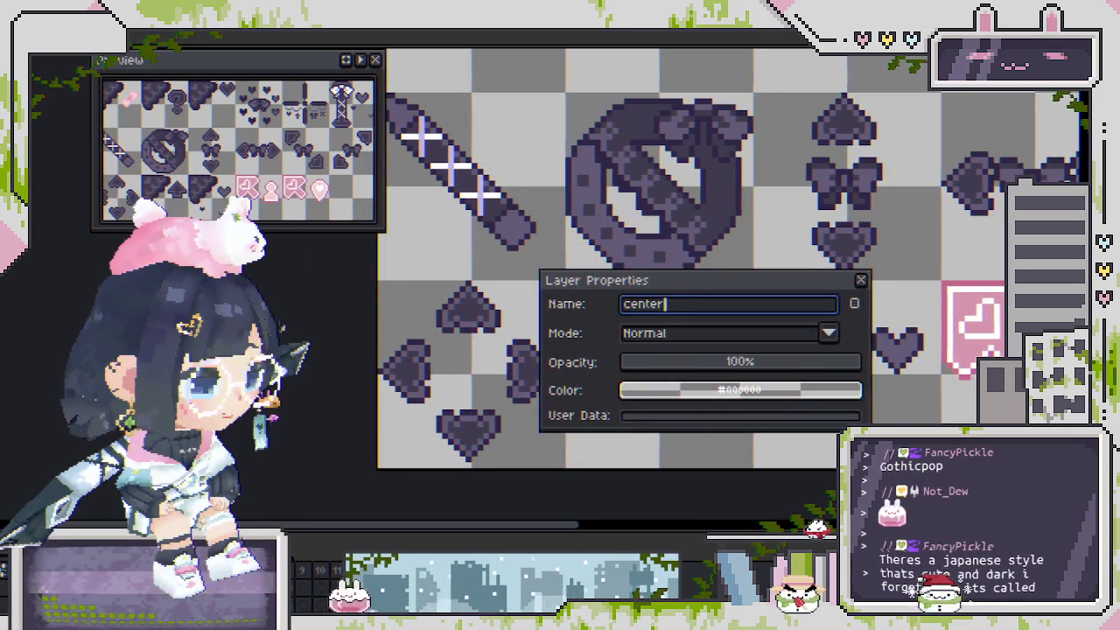
key(Return)
scroll(477, 398, down, 2)
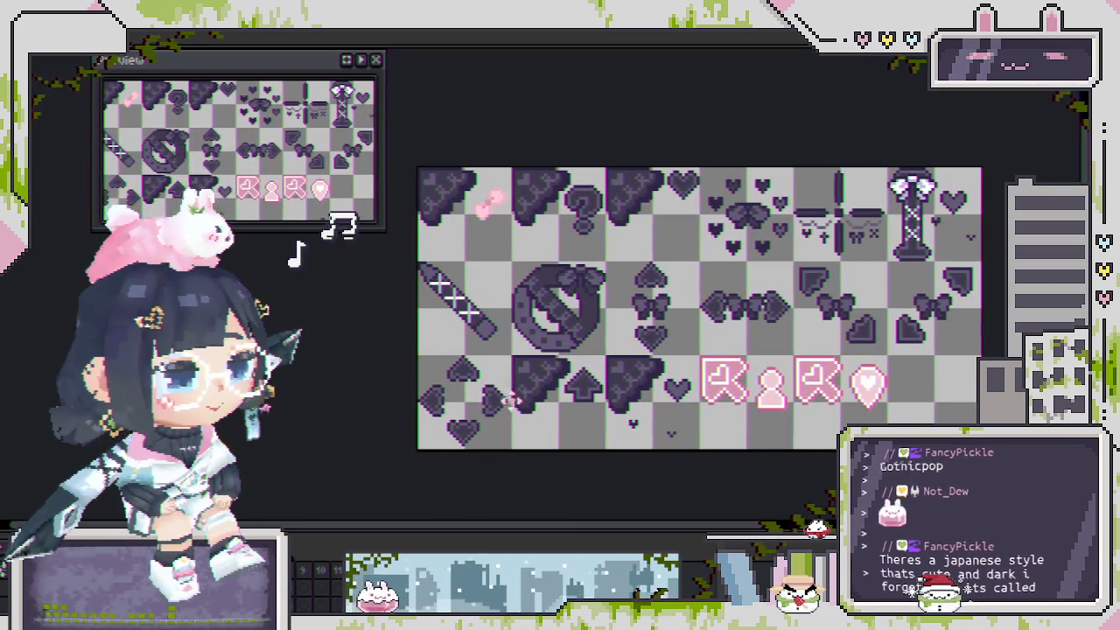
scroll(553, 407, left, 1)
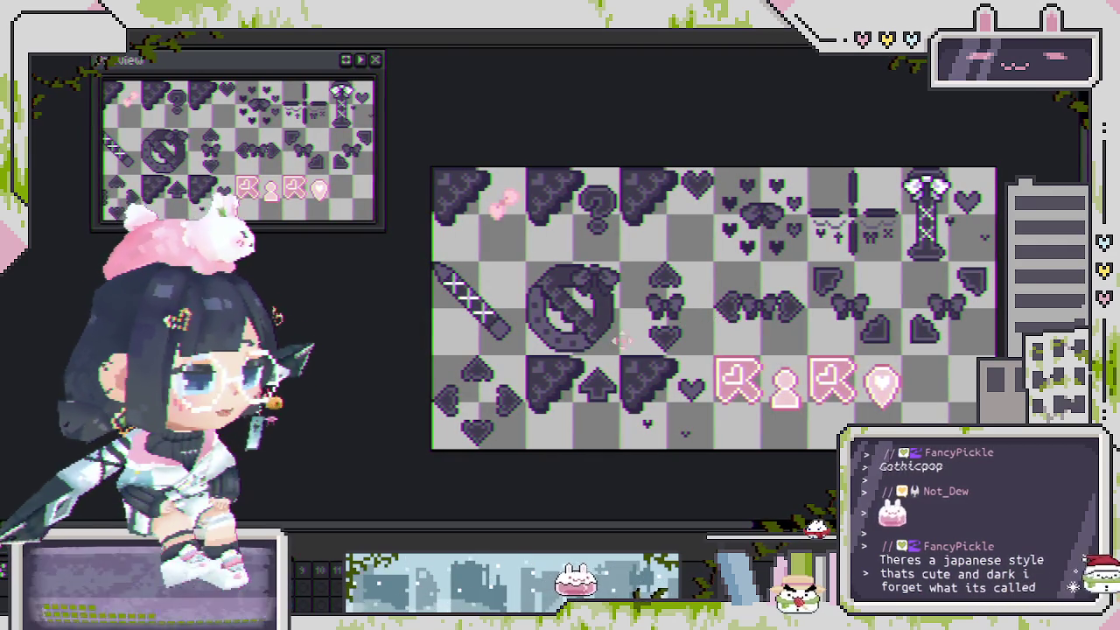
scroll(655, 333, up, 1)
scroll(655, 333, up, 1)
scroll(623, 415, down, 1)
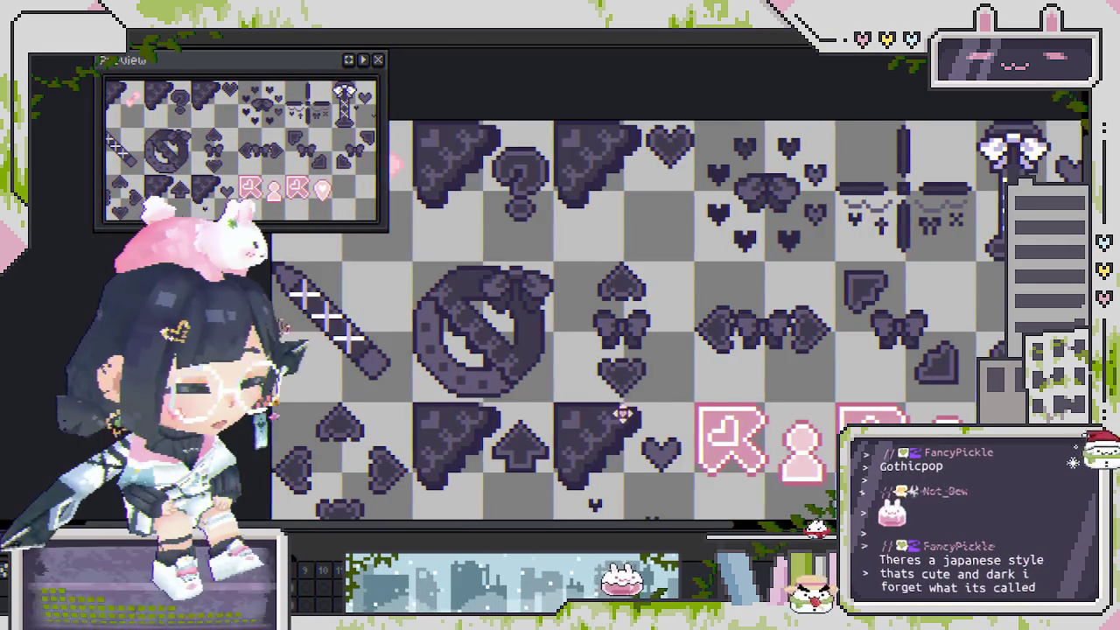
scroll(623, 414, down, 1)
scroll(436, 419, left, 1)
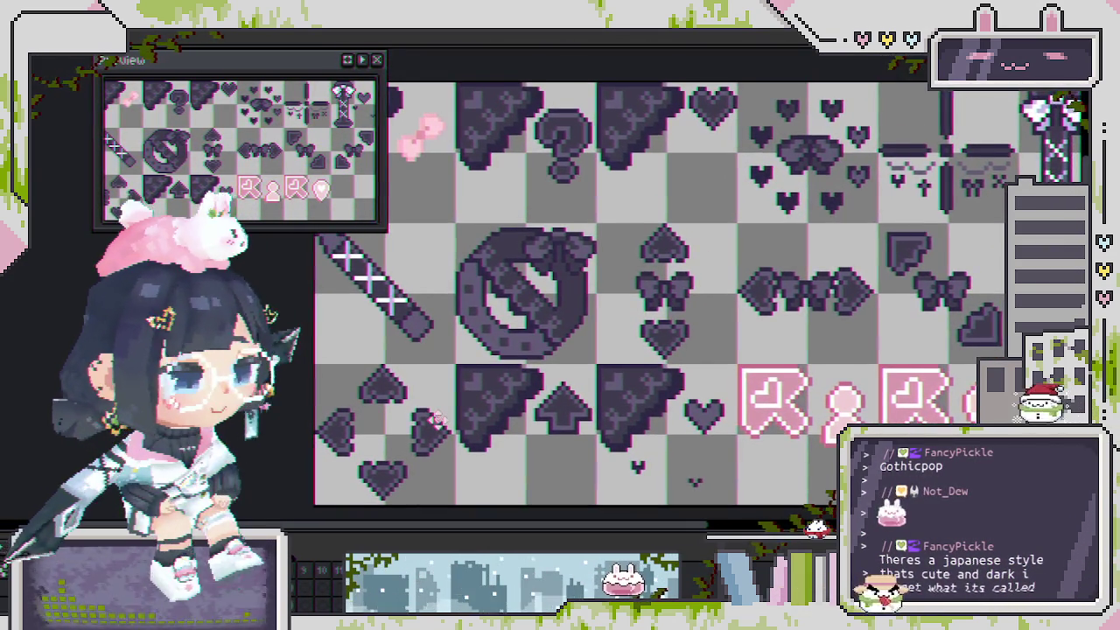
scroll(436, 420, up, 1)
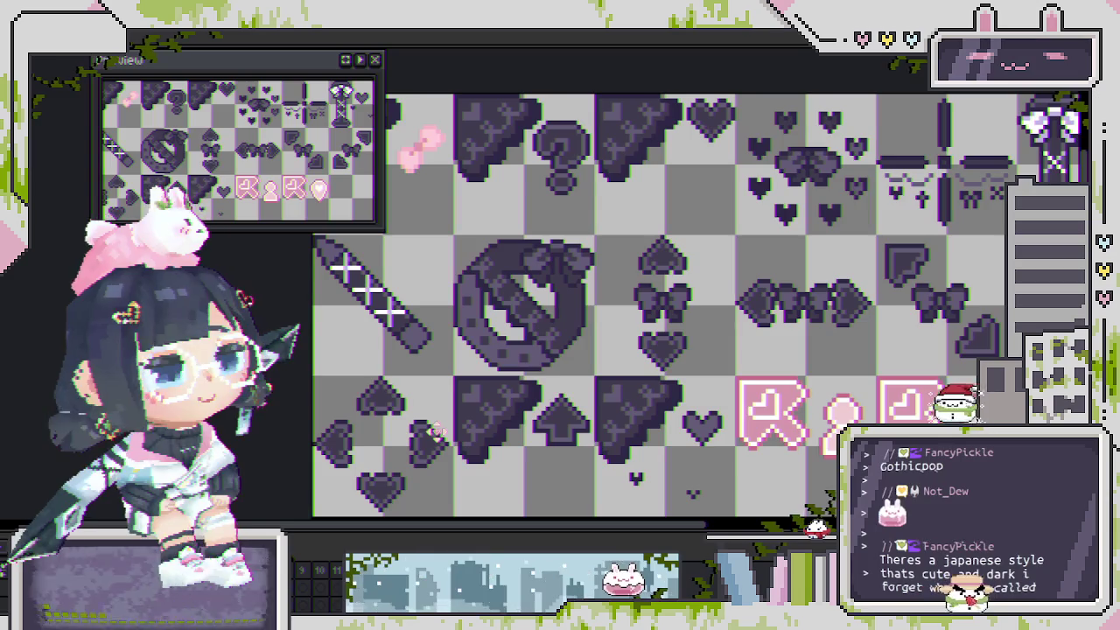
scroll(691, 297, right, 1)
scroll(691, 297, up, 1)
scroll(691, 297, left, 3)
scroll(691, 298, down, 2)
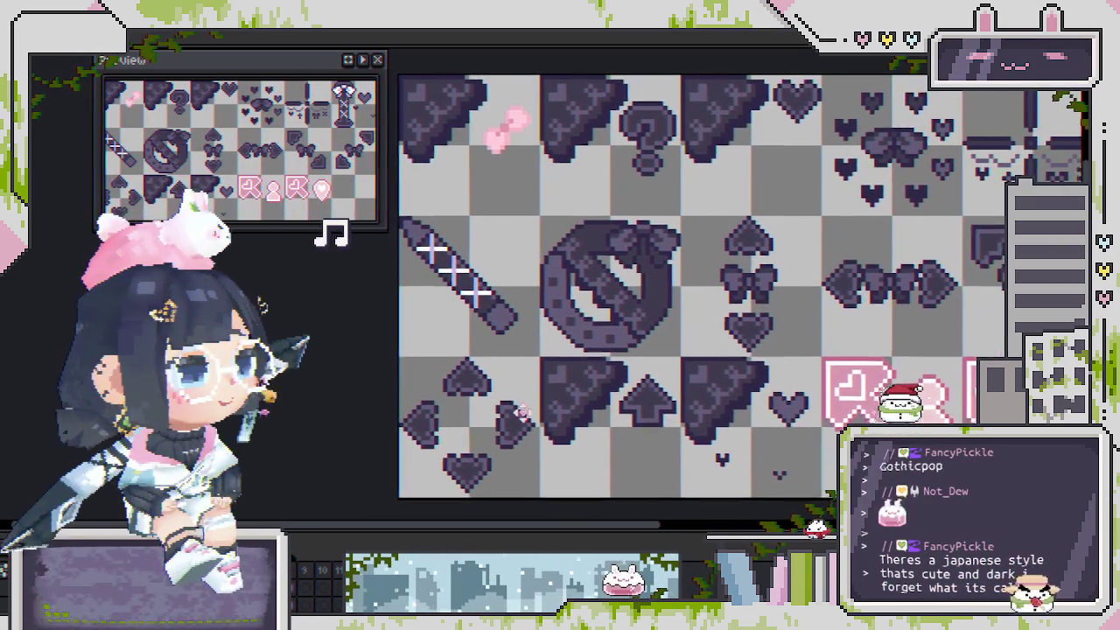
scroll(518, 415, up, 1)
scroll(514, 413, up, 1)
scroll(511, 412, up, 1)
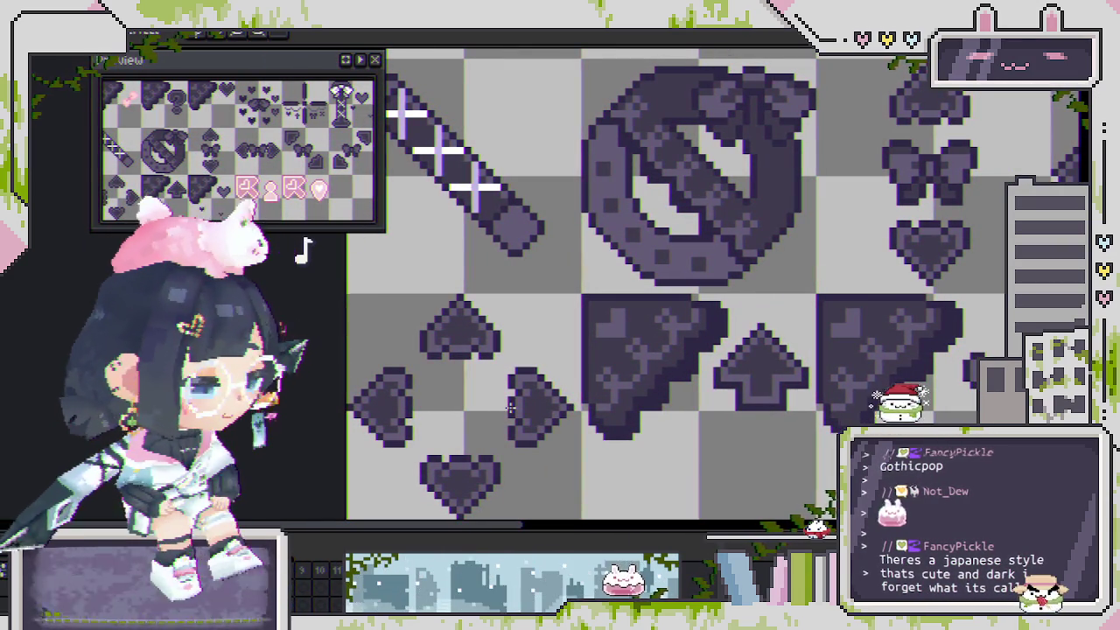
Draw two crossing diagonal lines forming an X in the d-pad's empty centre.
scroll(447, 425, up, 2)
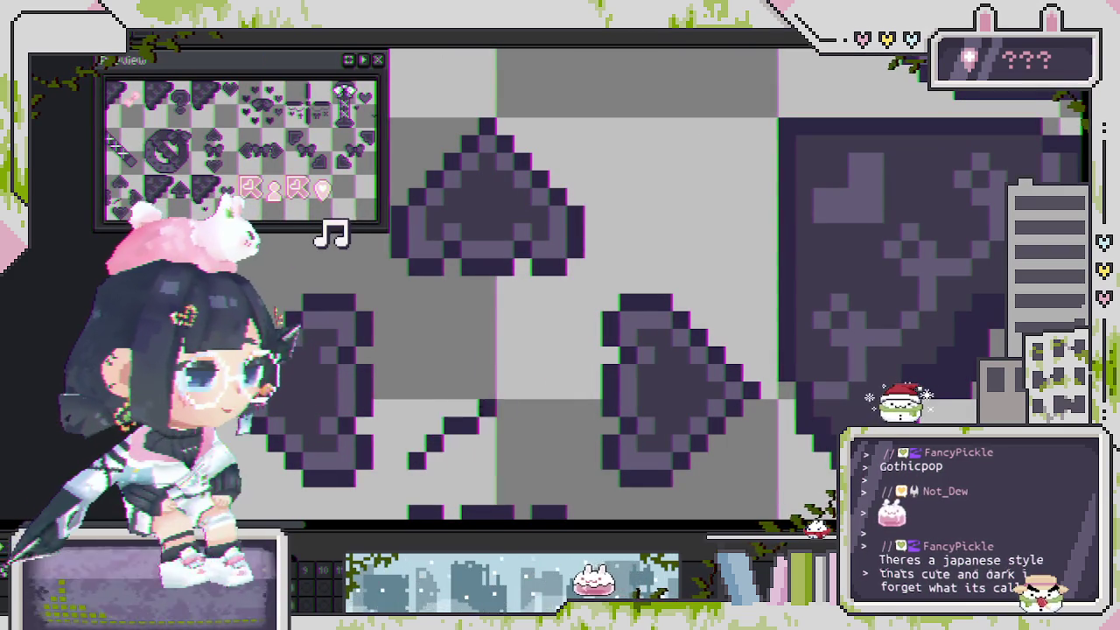
drag(554, 348, 564, 325)
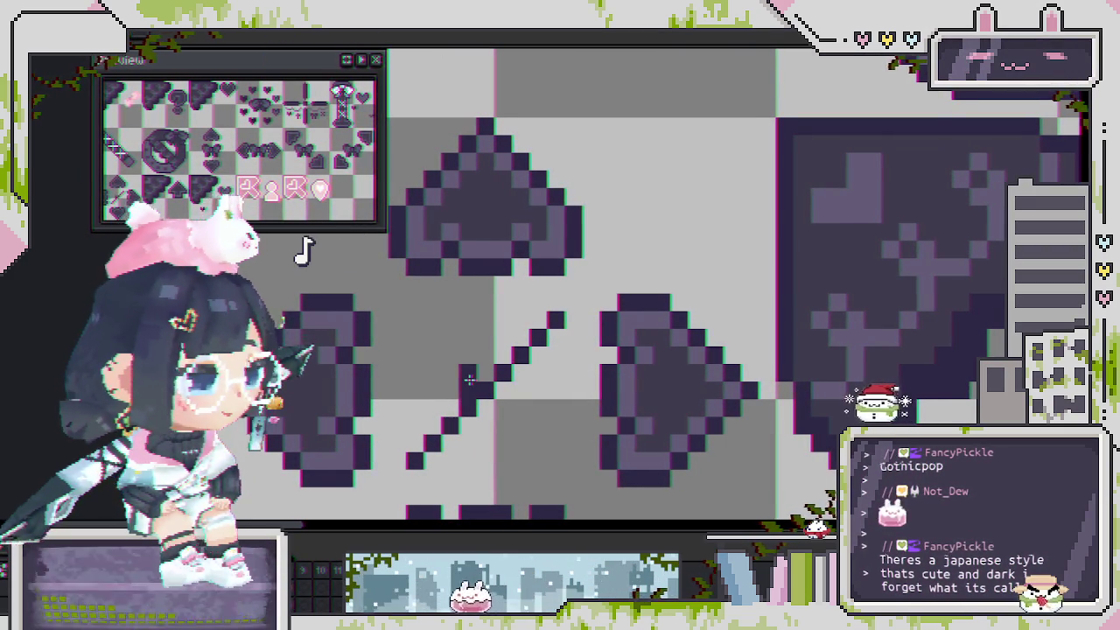
drag(480, 385, 412, 323)
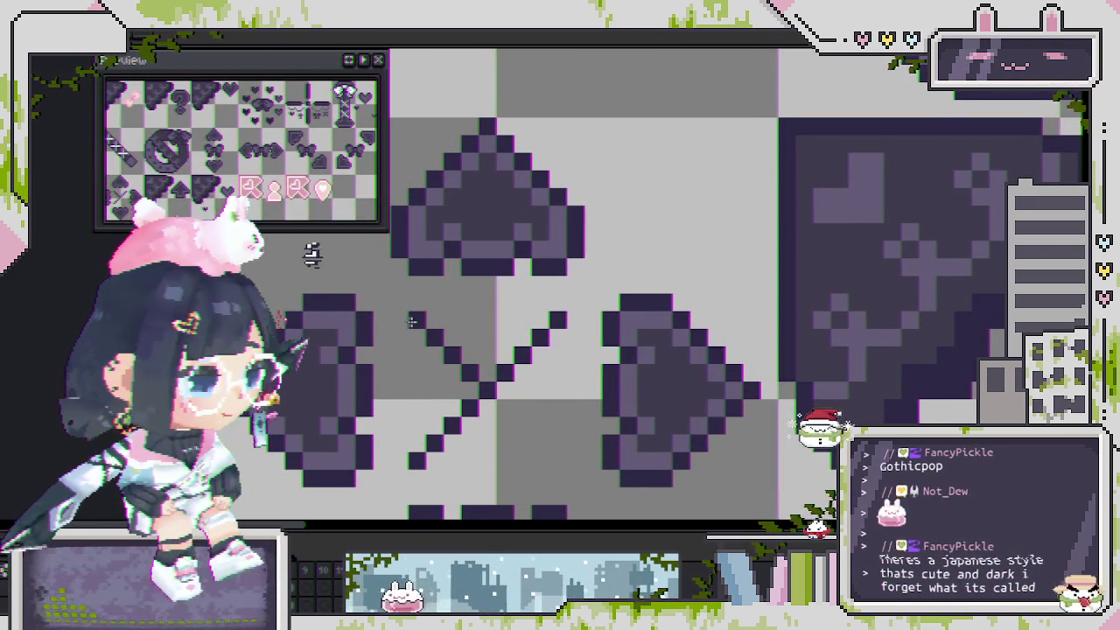
drag(500, 395, 564, 463)
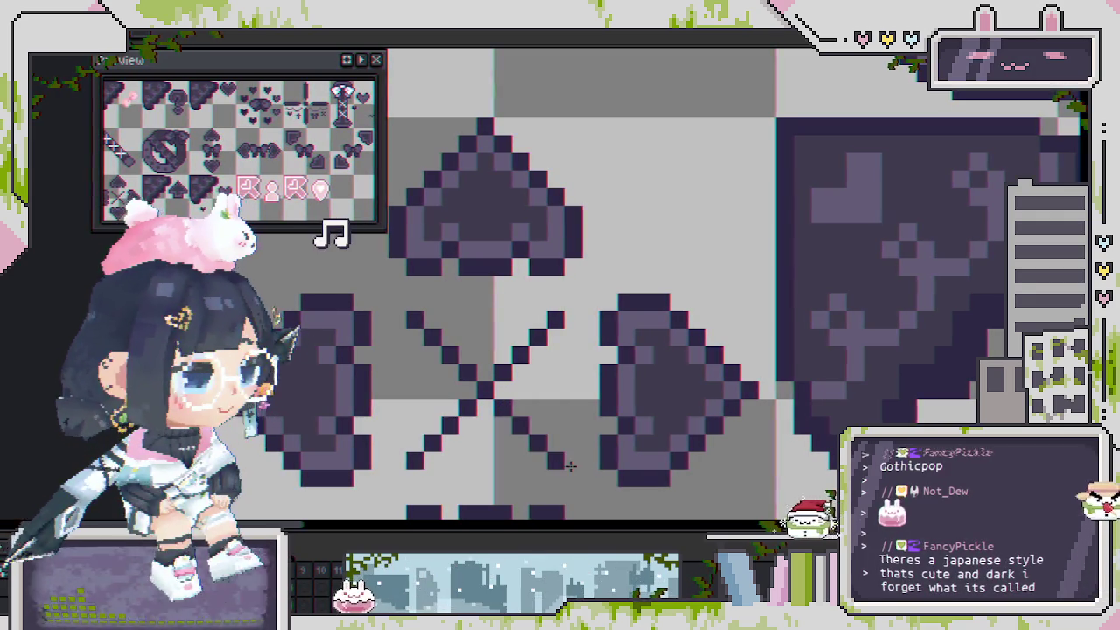
Erase the tips of the X's upper arms to tidy the cross.
scroll(570, 466, down, 2)
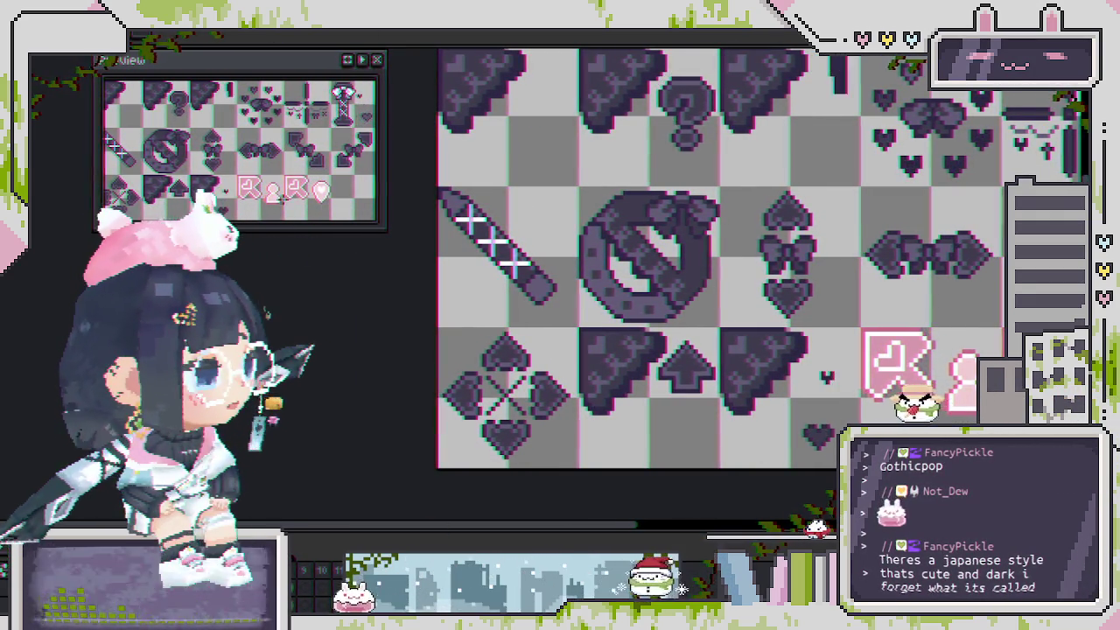
scroll(542, 418, down, 2)
scroll(537, 418, up, 1)
scroll(537, 418, up, 2)
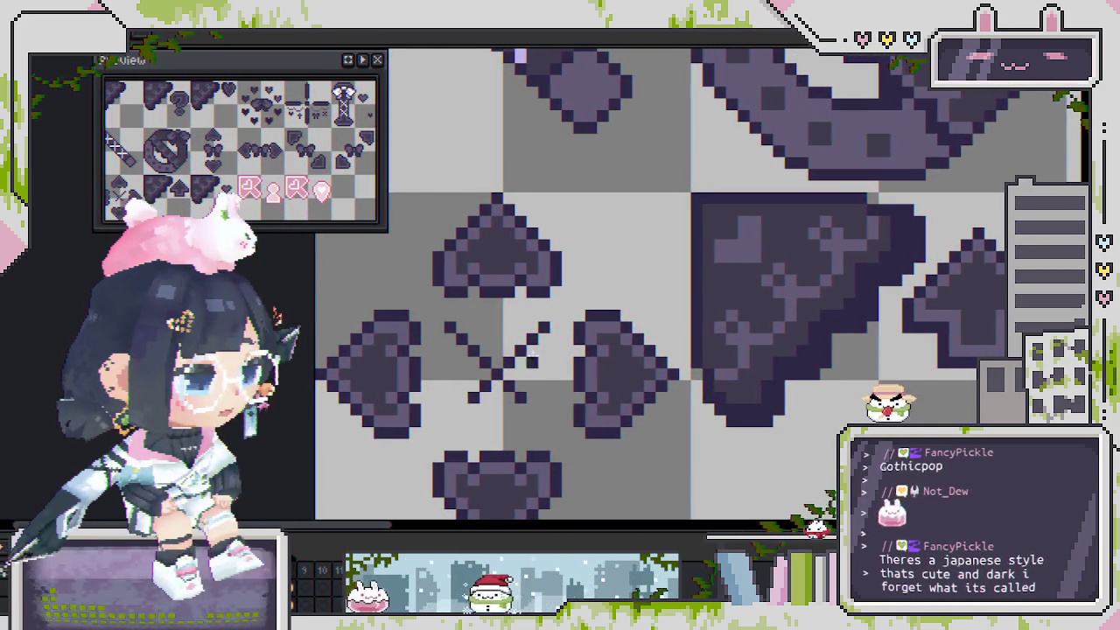
drag(535, 332, 524, 345)
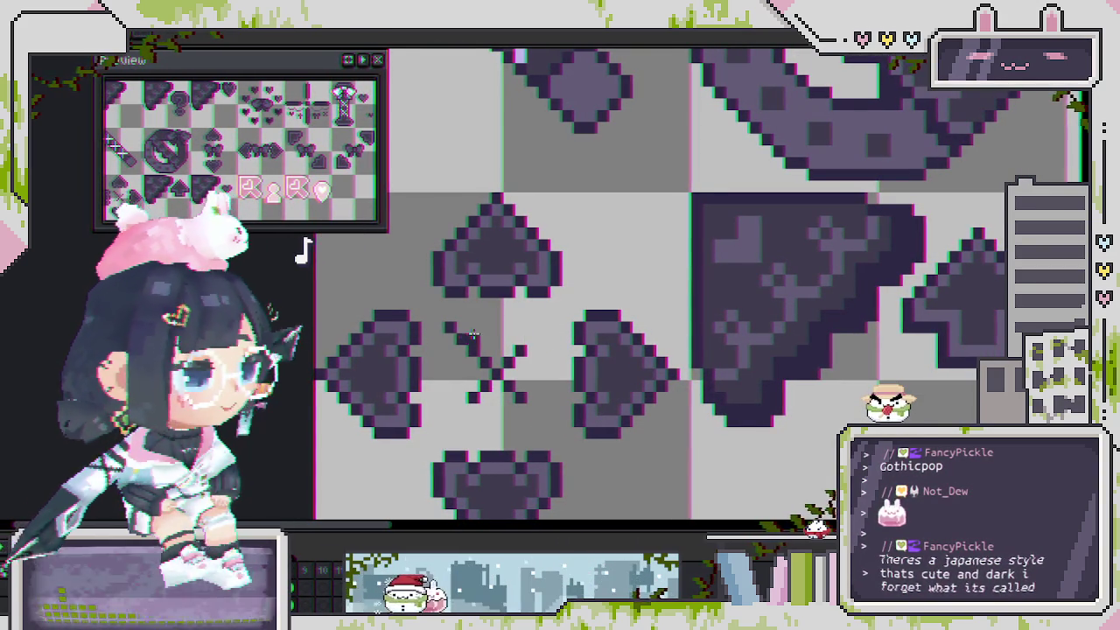
mouse_move(445, 325)
mouse_down()
mouse_move(464, 344)
mouse_move(549, 352)
mouse_up()
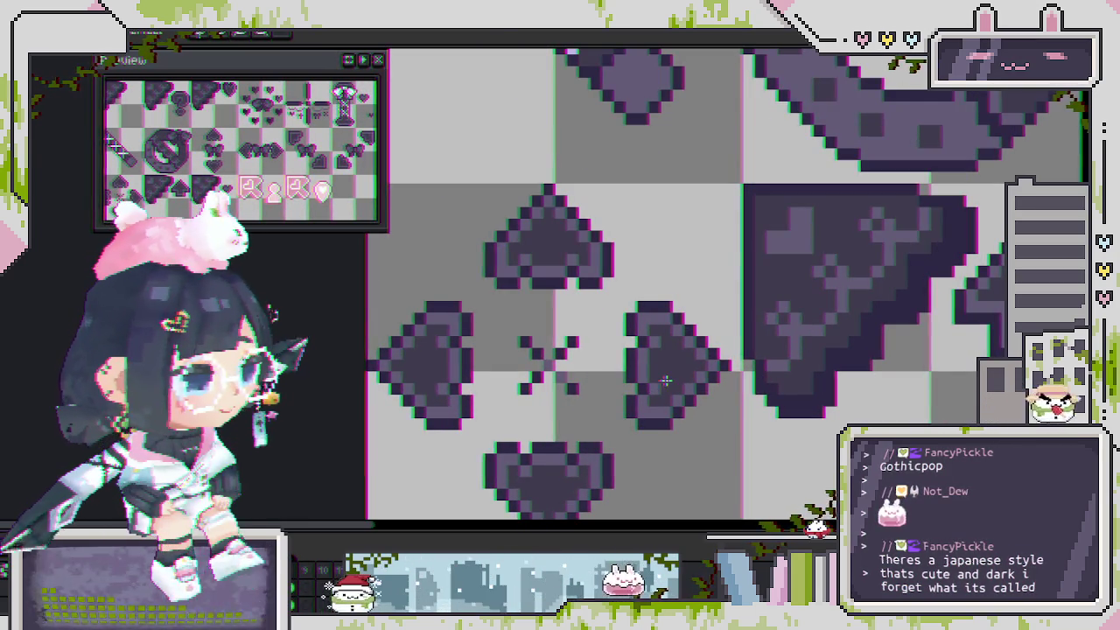
scroll(671, 376, up, 1)
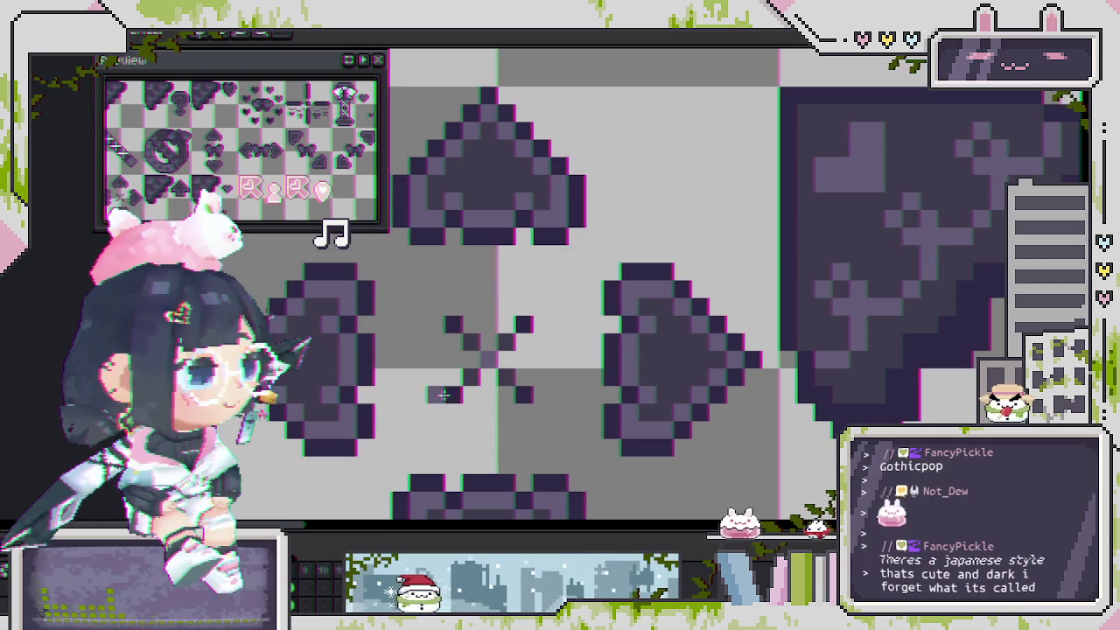
scroll(461, 378, down, 3)
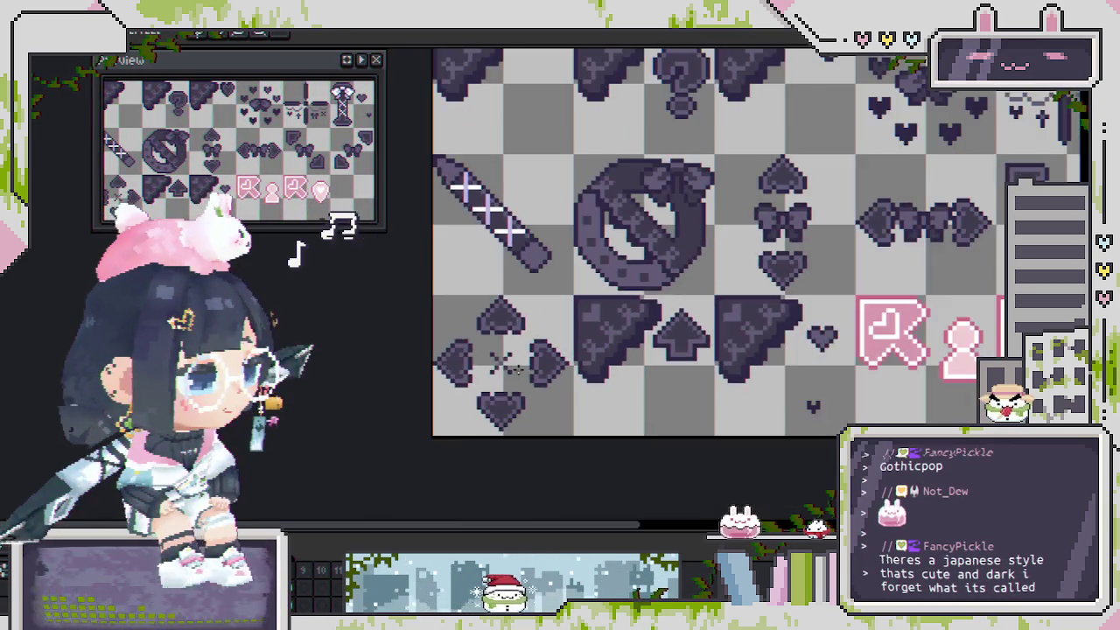
scroll(461, 378, down, 1)
key(ctrl+v)
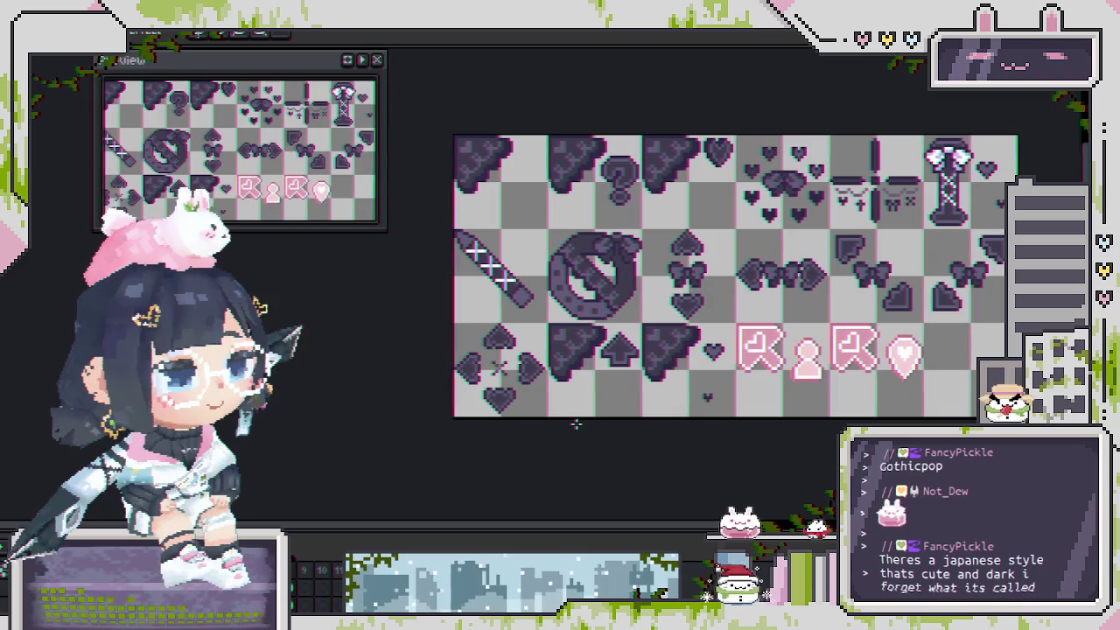
drag(692, 406, 631, 425)
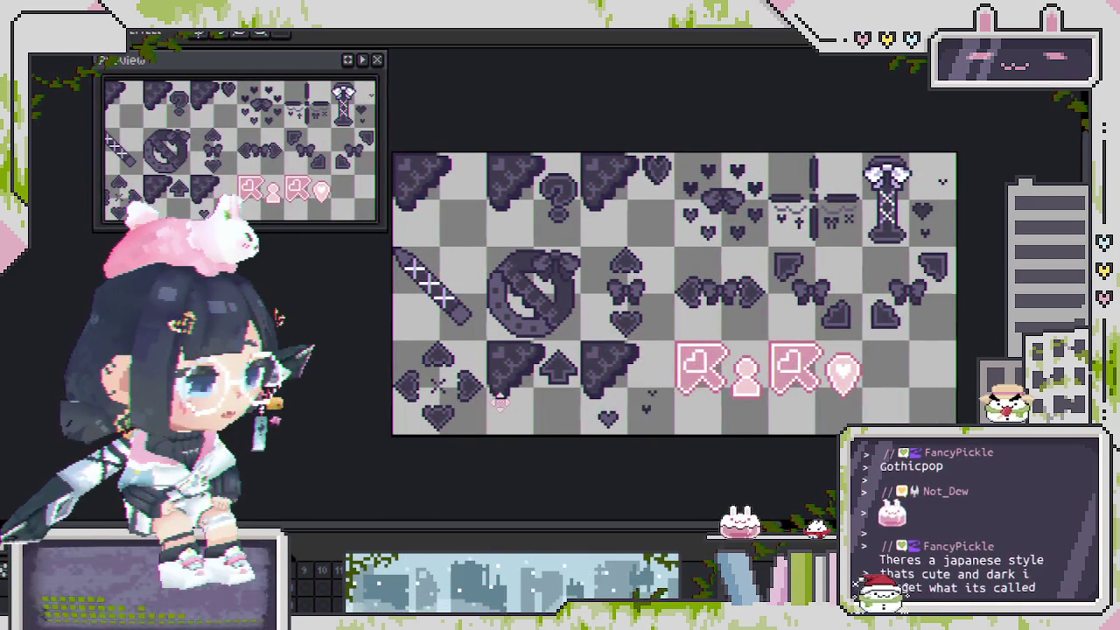
drag(583, 360, 590, 329)
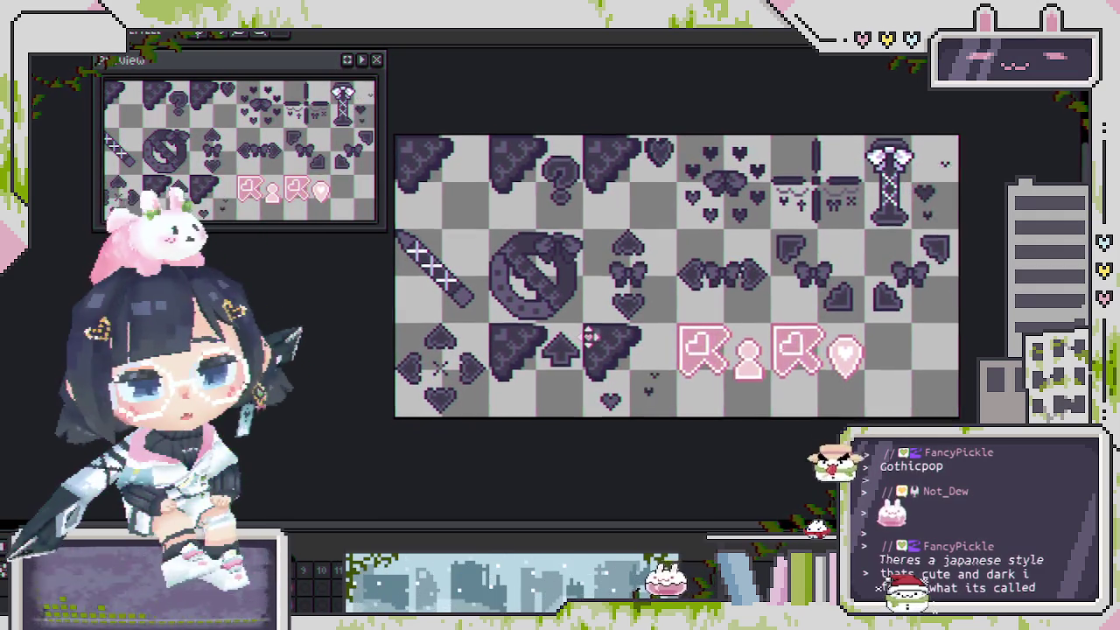